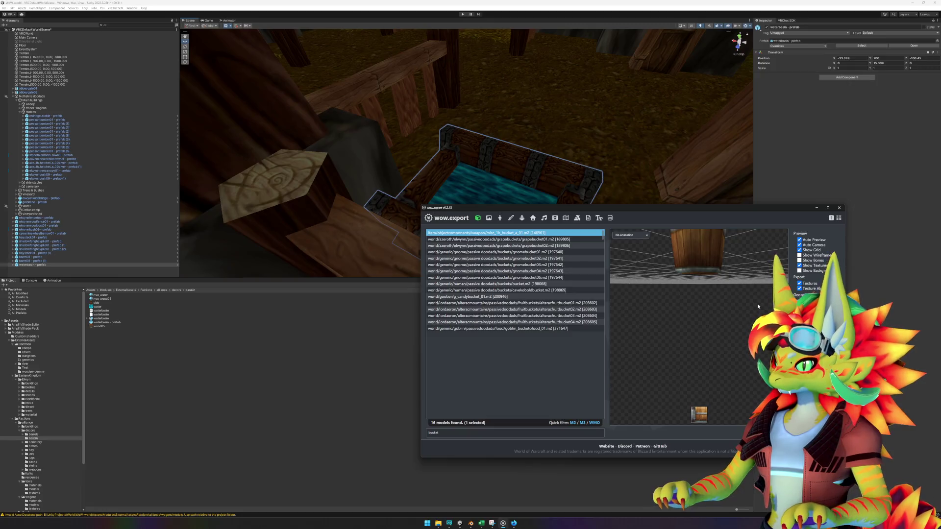
- Orbit and compare the bucket.m2 and grapebucket01 previews in the 'bucket' results
{"action": "left_click_drag", "start_coordinate": [711, 275], "coordinate": [731, 330]}
{"action": "scroll", "coordinate": [731, 330], "scroll_direction": "down", "scroll_amount": 5}
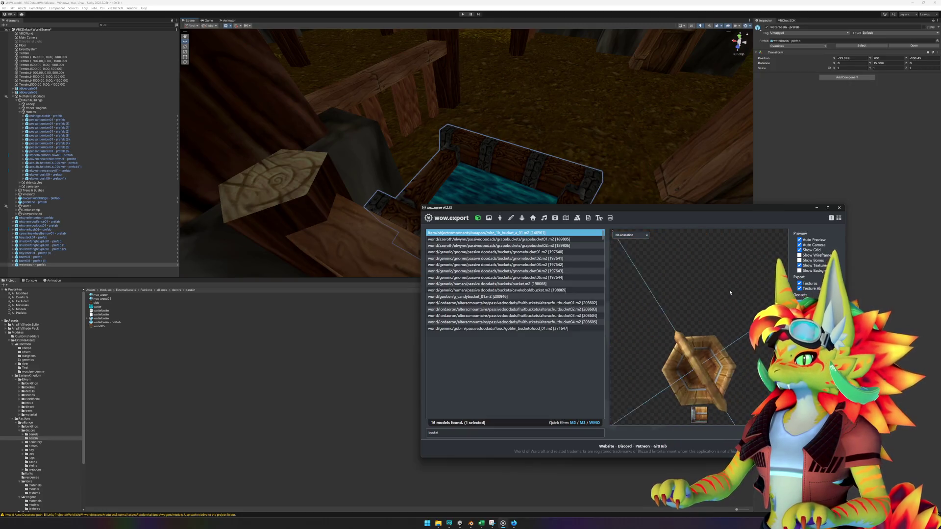
{"action": "mouse_move", "coordinate": [729, 290]}
{"action": "left_mouse_down"}
{"action": "mouse_move", "coordinate": [723, 313]}
{"action": "mouse_move", "coordinate": [735, 347]}
{"action": "left_mouse_up"}
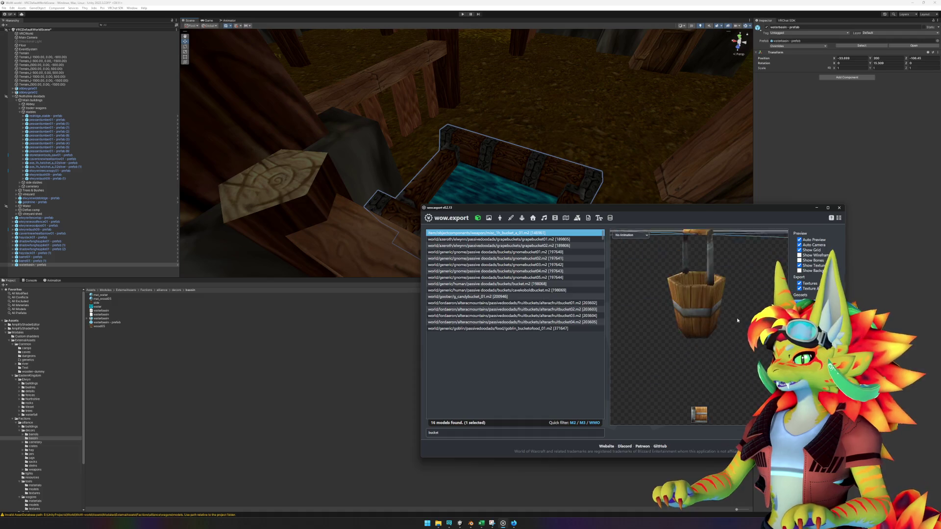
{"action": "left_click", "coordinate": [551, 240]}
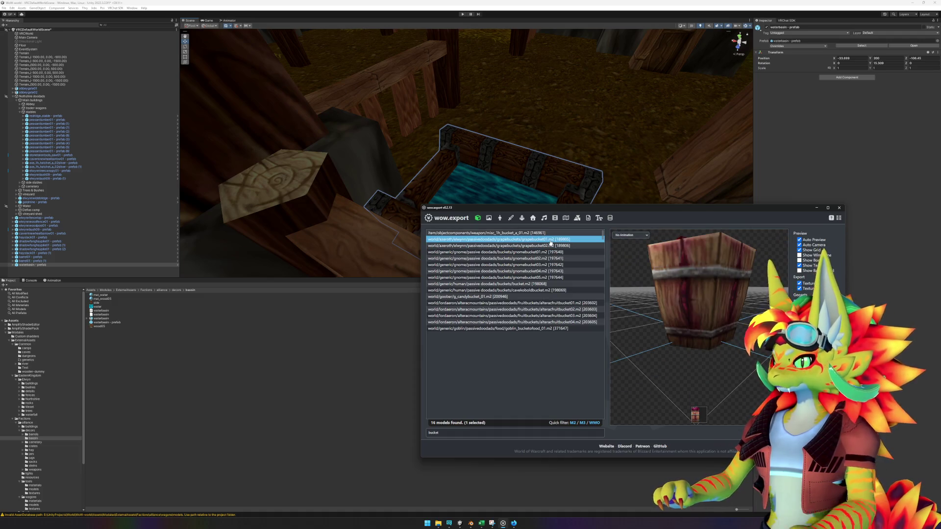
{"action": "key", "text": "Down"}
{"action": "key", "text": "Down"}
{"action": "key", "text": "Down"}
{"action": "key", "text": "Down"}
{"action": "key", "text": "Down"}
{"action": "key", "text": "Down"}
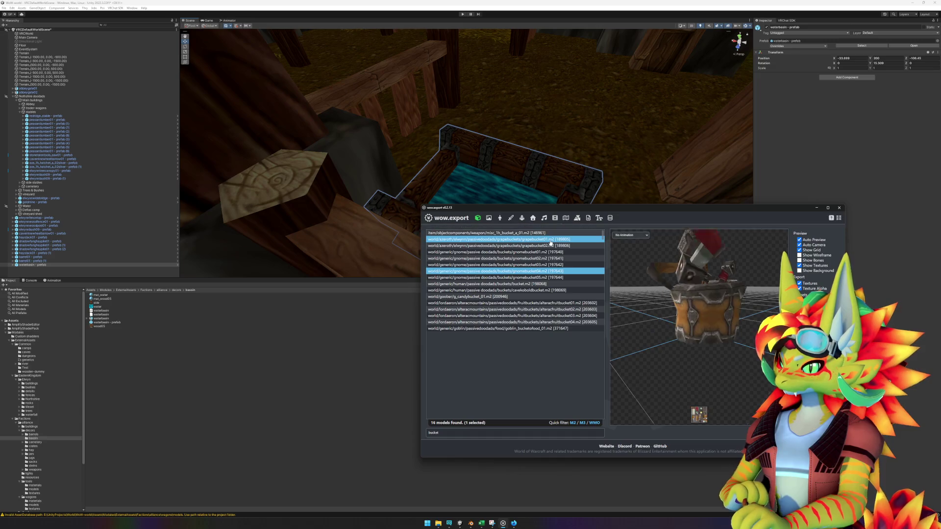
{"action": "key", "text": "Up"}
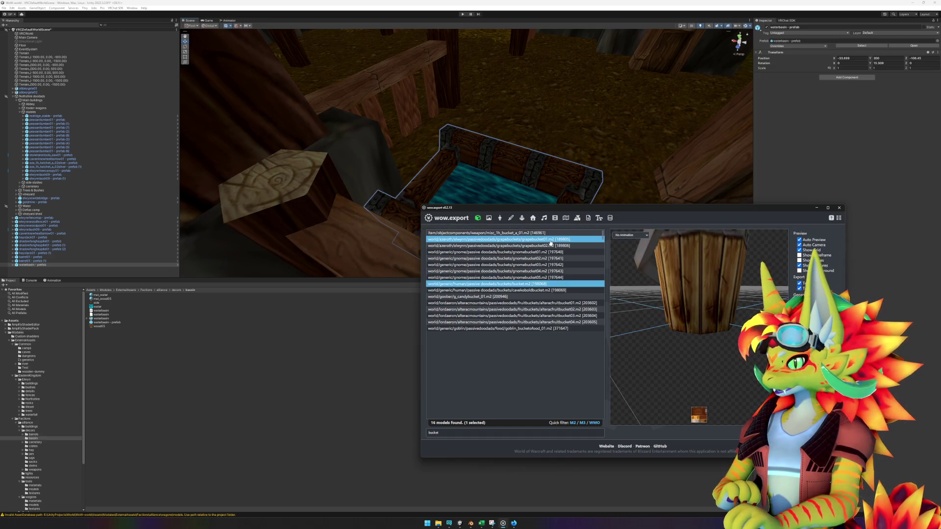
{"action": "mouse_move", "coordinate": [726, 273]}
{"action": "left_mouse_down"}
{"action": "mouse_move", "coordinate": [728, 323]}
{"action": "mouse_move", "coordinate": [616, 313]}
{"action": "left_mouse_up"}
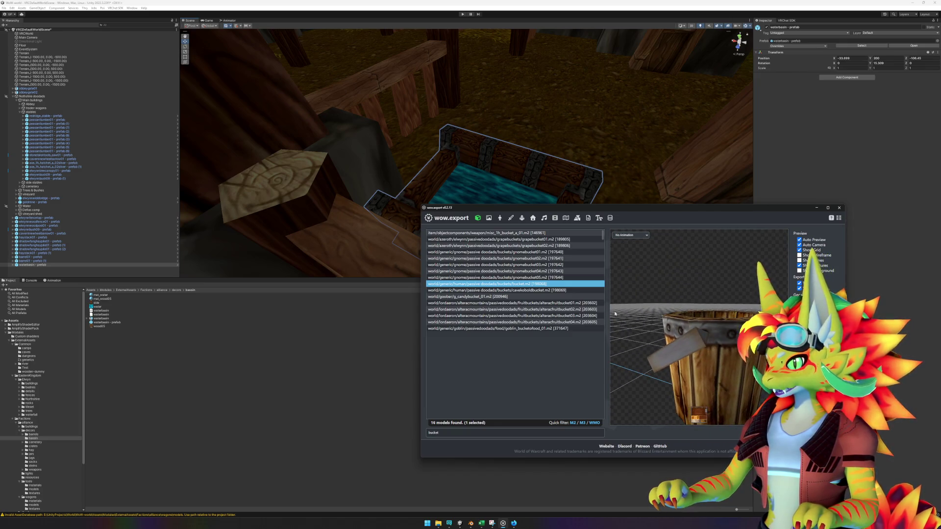
- Step through the pumpkin candy and Alterac fruit buckets to the goblin basket of food
{"action": "left_click", "coordinate": [546, 297]}
{"action": "key", "text": "Down"}
{"action": "key", "text": "Down"}
{"action": "key", "text": "Down"}
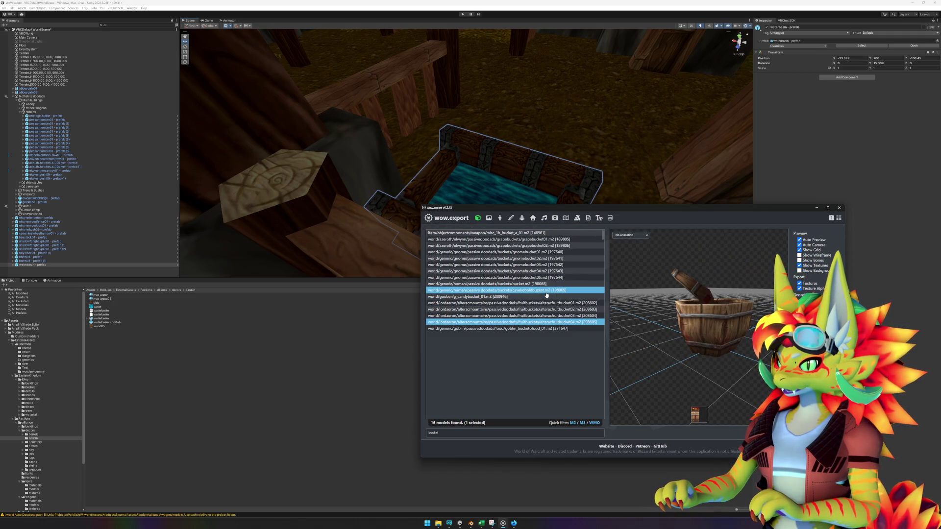
{"action": "key", "text": "Down"}
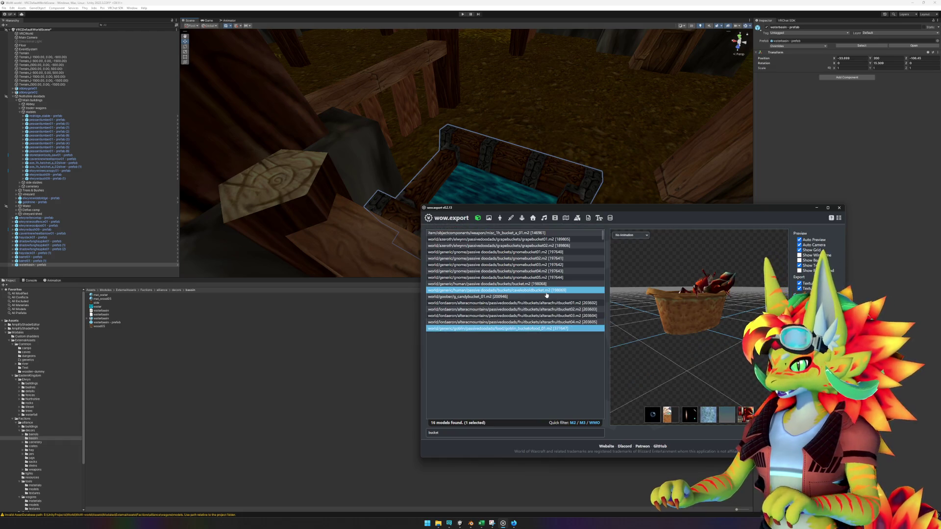
{"action": "left_click", "coordinate": [470, 523]}
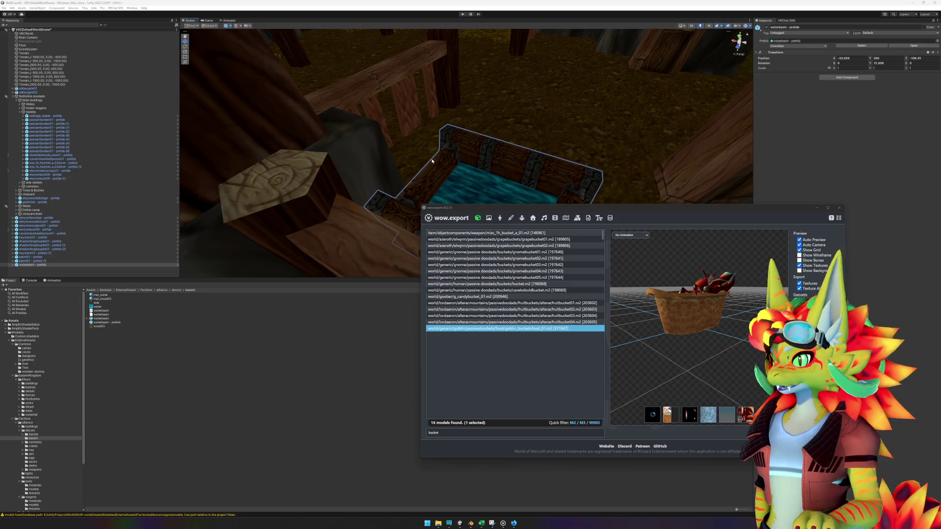
- Return to Unity, fly the camera to the grassy courtyard, and show the root Assets folder
{"action": "left_click", "coordinate": [324, 223]}
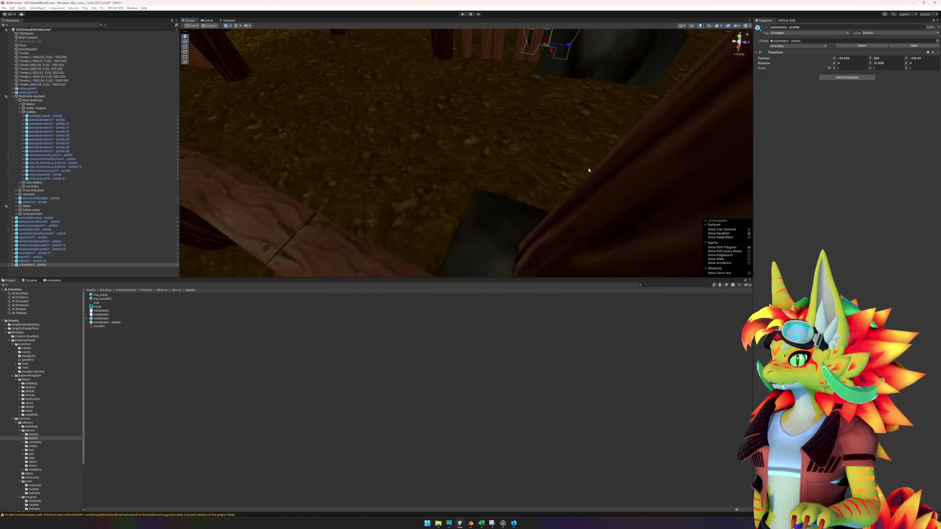
{"action": "mouse_move", "coordinate": [456, 161]}
{"action": "left_mouse_down"}
{"action": "mouse_move", "coordinate": [523, 143]}
{"action": "mouse_move", "coordinate": [500, 130]}
{"action": "mouse_move", "coordinate": [361, 134]}
{"action": "mouse_move", "coordinate": [252, 175]}
{"action": "mouse_move", "coordinate": [420, 162]}
{"action": "mouse_move", "coordinate": [431, 139]}
{"action": "mouse_move", "coordinate": [398, 133]}
{"action": "mouse_move", "coordinate": [502, 124]}
{"action": "mouse_move", "coordinate": [185, 270]}
{"action": "left_mouse_up"}
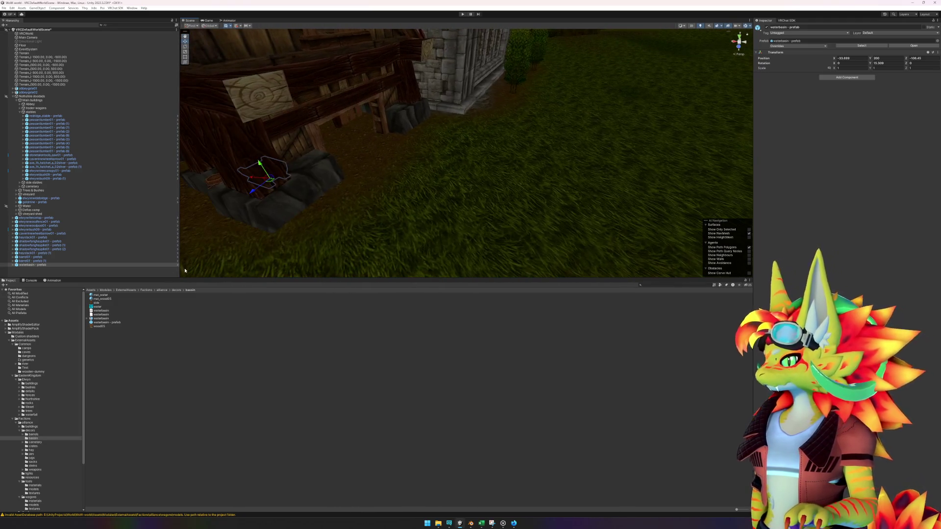
{"action": "left_click", "coordinate": [69, 322]}
- Search the project for 'wagon' and select the westfallwagon01 prefab
{"action": "left_click", "coordinate": [663, 284]}
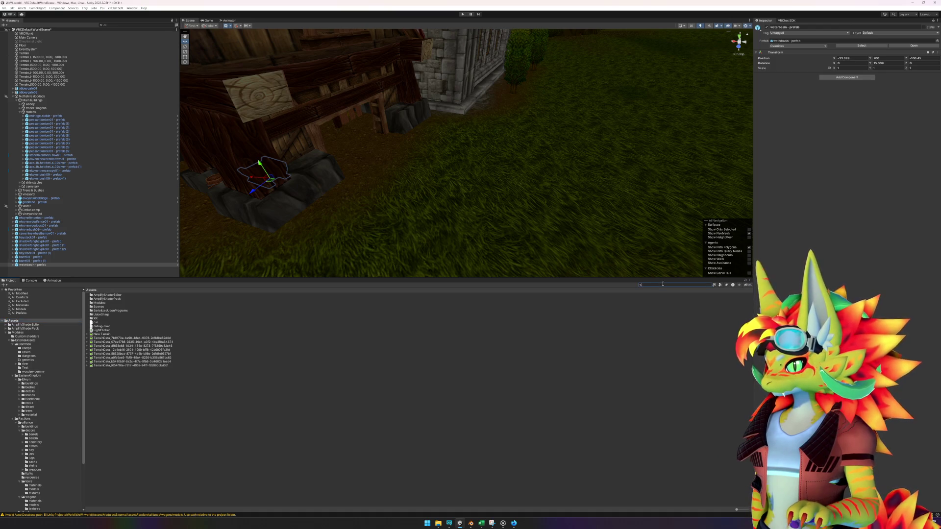
{"action": "type", "text": "gon"}
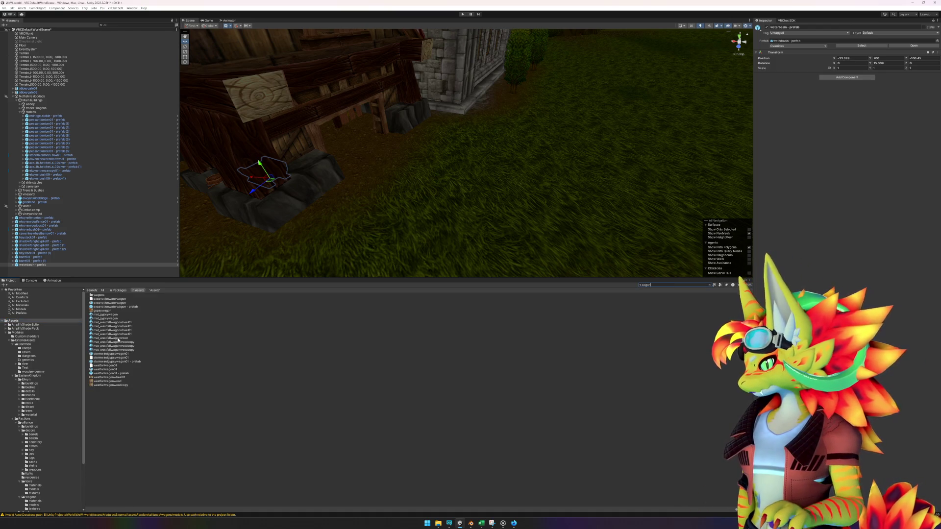
{"action": "left_click", "coordinate": [130, 324]}
{"action": "key", "text": "Down"}
{"action": "key", "text": "Down"}
{"action": "key", "text": "Down"}
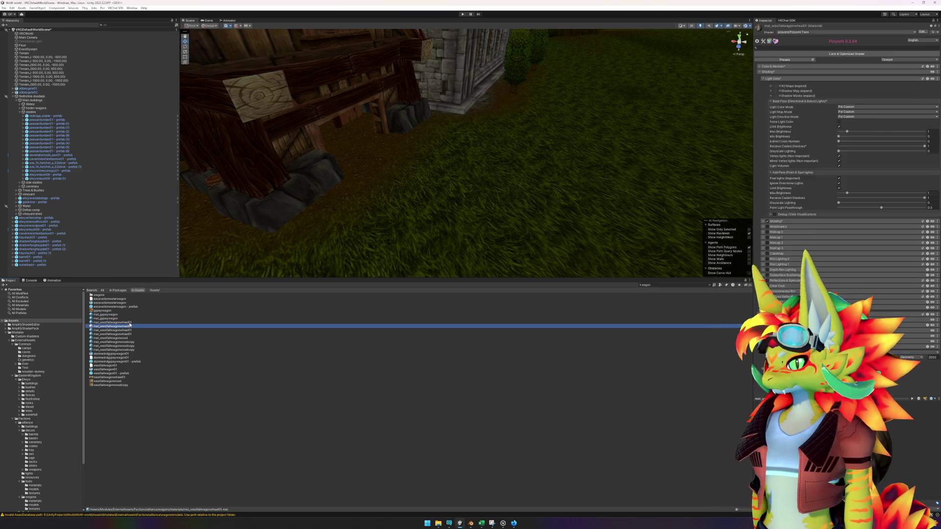
{"action": "key", "text": "Down"}
{"action": "key", "text": "Down"}
{"action": "key", "text": "Down"}
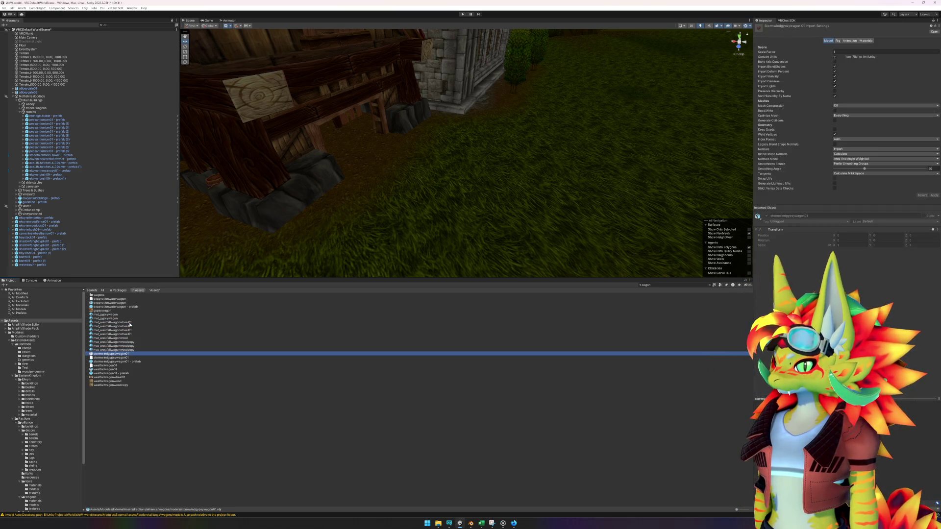
{"action": "key", "text": "Down"}
{"action": "key", "text": "Down"}
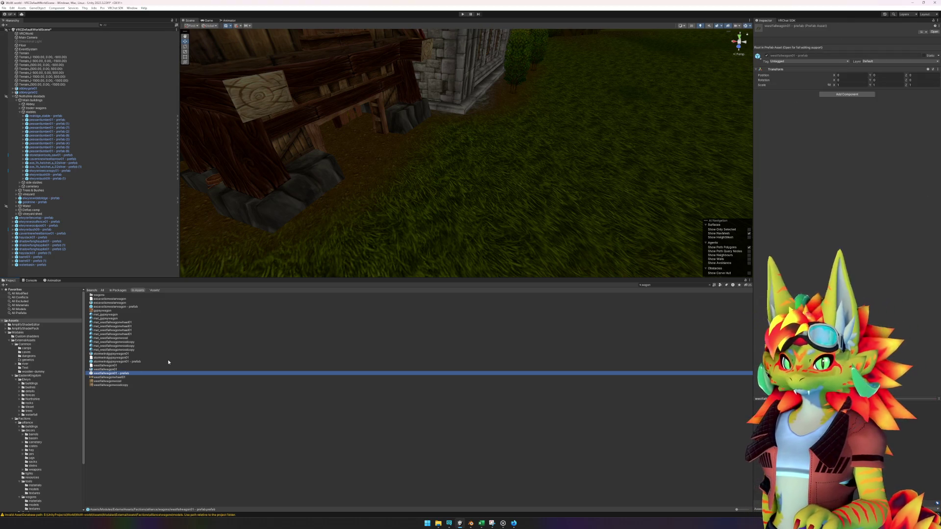
- Drop the westfallwagon01 prefab by the stable, rotate it, and push it further back
{"action": "mouse_move", "coordinate": [324, 249]}
{"action": "left_mouse_down"}
{"action": "mouse_move", "coordinate": [417, 166]}
{"action": "mouse_move", "coordinate": [448, 158]}
{"action": "mouse_move", "coordinate": [413, 189]}
{"action": "mouse_move", "coordinate": [390, 191]}
{"action": "left_mouse_up"}
{"action": "key", "text": "e"}
{"action": "key", "text": "w"}
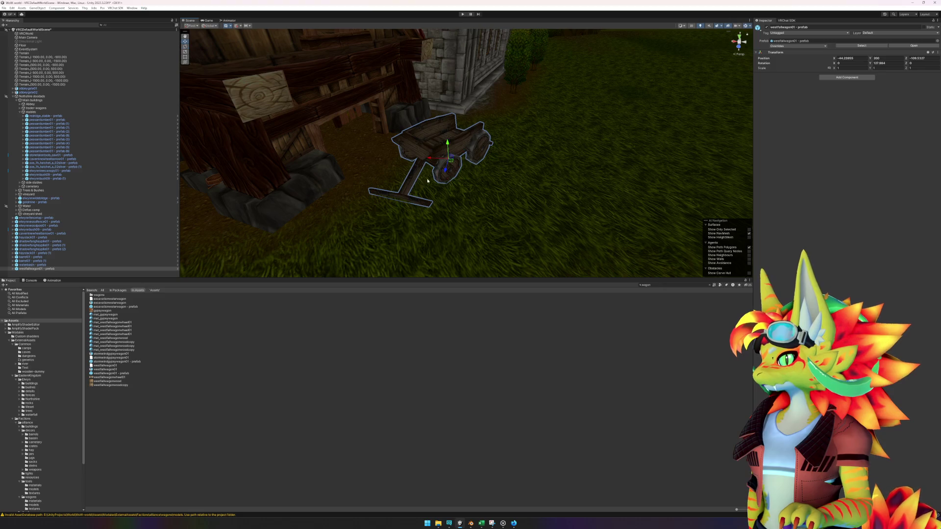
{"action": "mouse_move", "coordinate": [451, 164]}
{"action": "left_mouse_down"}
{"action": "mouse_move", "coordinate": [502, 119]}
{"action": "mouse_move", "coordinate": [438, 163]}
{"action": "mouse_move", "coordinate": [470, 139]}
{"action": "left_mouse_up"}
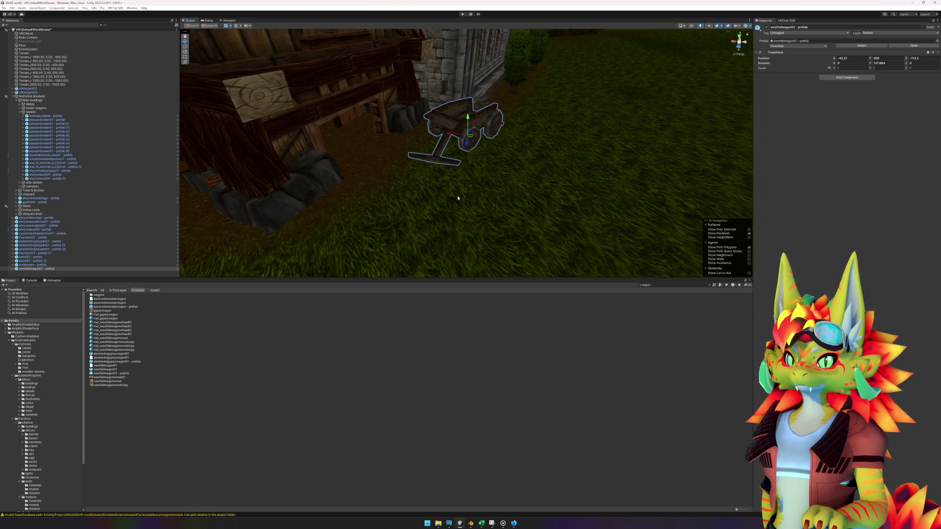
- Frame the hay pile beside the stable, then deselect it
{"action": "mouse_move", "coordinate": [458, 198]}
{"action": "left_mouse_down"}
{"action": "mouse_move", "coordinate": [521, 185]}
{"action": "mouse_move", "coordinate": [433, 179]}
{"action": "mouse_move", "coordinate": [448, 186]}
{"action": "mouse_move", "coordinate": [546, 178]}
{"action": "mouse_move", "coordinate": [479, 190]}
{"action": "mouse_move", "coordinate": [471, 168]}
{"action": "mouse_move", "coordinate": [504, 219]}
{"action": "left_mouse_up"}
{"action": "left_click", "coordinate": [471, 168]}
{"action": "key", "text": "f"}
{"action": "left_click", "coordinate": [401, 322]}
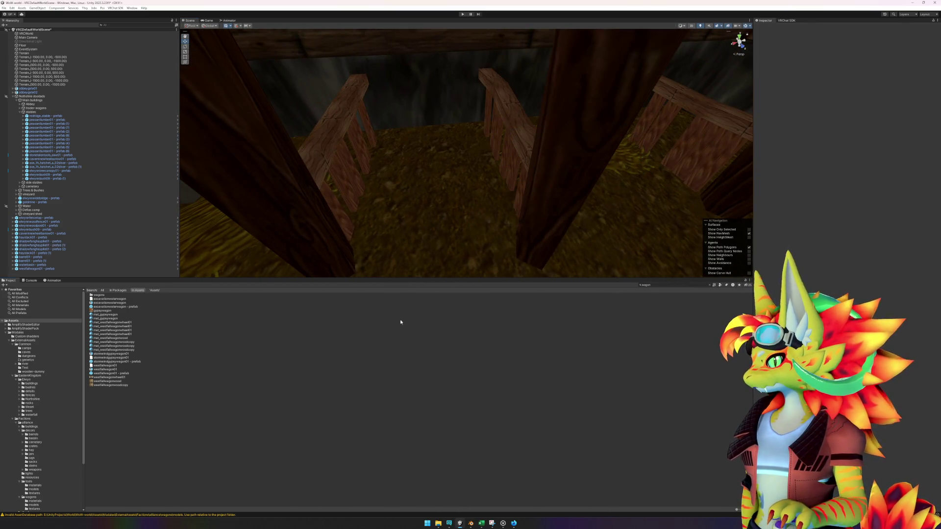
- Drop a Crate01 prefab from the crates folder onto the stable's hay pile, then deselect it
{"action": "left_click", "coordinate": [35, 447]}
{"action": "left_click", "coordinate": [103, 307]}
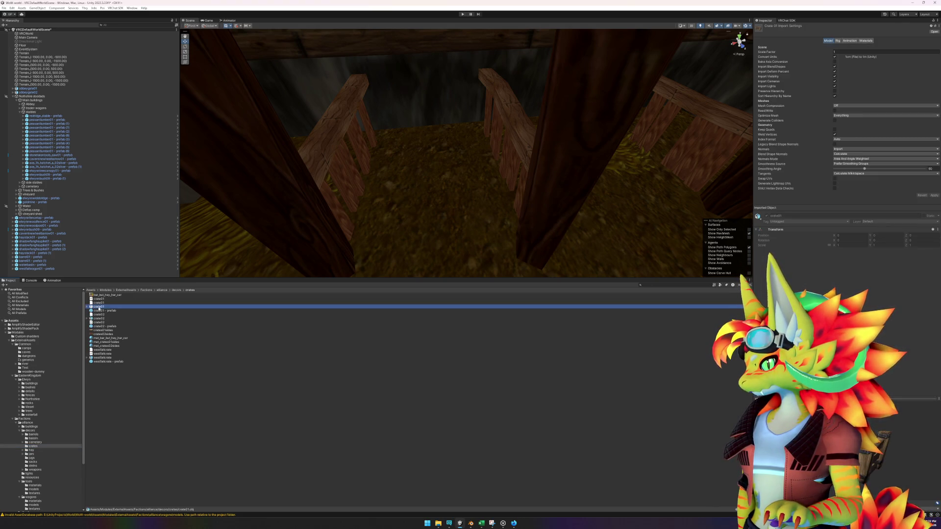
{"action": "mouse_move", "coordinate": [104, 311]}
{"action": "left_mouse_down"}
{"action": "mouse_move", "coordinate": [246, 262]}
{"action": "mouse_move", "coordinate": [426, 174]}
{"action": "mouse_move", "coordinate": [429, 155]}
{"action": "mouse_move", "coordinate": [385, 174]}
{"action": "mouse_move", "coordinate": [370, 164]}
{"action": "left_mouse_up"}
{"action": "scroll", "coordinate": [487, 187], "scroll_direction": "down", "scroll_amount": 5}
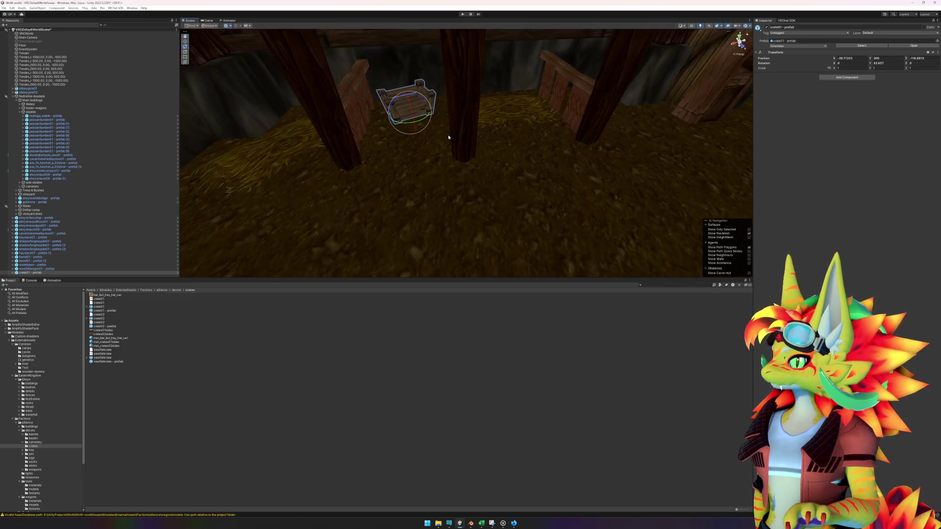
{"action": "scroll", "coordinate": [485, 177], "scroll_direction": "up", "scroll_amount": 5}
{"action": "scroll", "coordinate": [464, 175], "scroll_direction": "down", "scroll_amount": 3}
{"action": "left_click", "coordinate": [527, 389]}
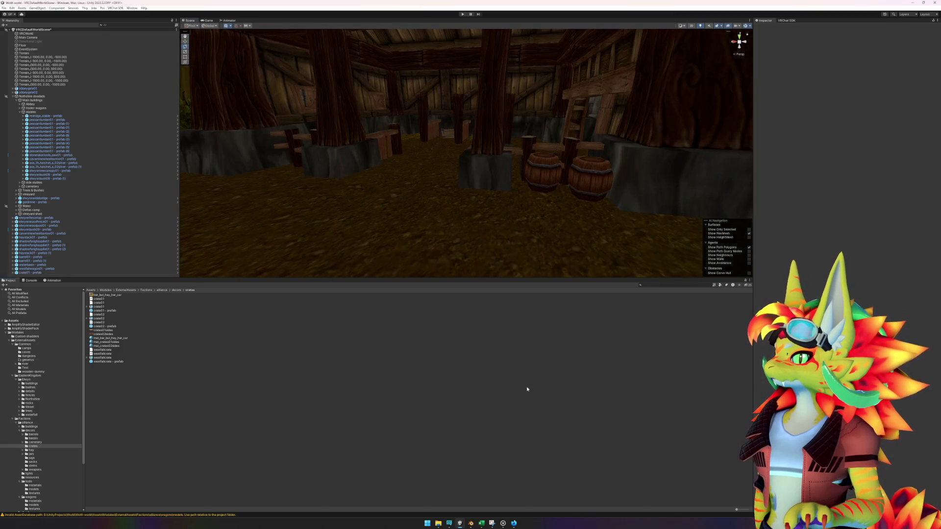
{"action": "scroll", "coordinate": [551, 216], "scroll_direction": "down", "scroll_amount": 3}
{"action": "scroll", "coordinate": [554, 216], "scroll_direction": "down", "scroll_amount": 4}
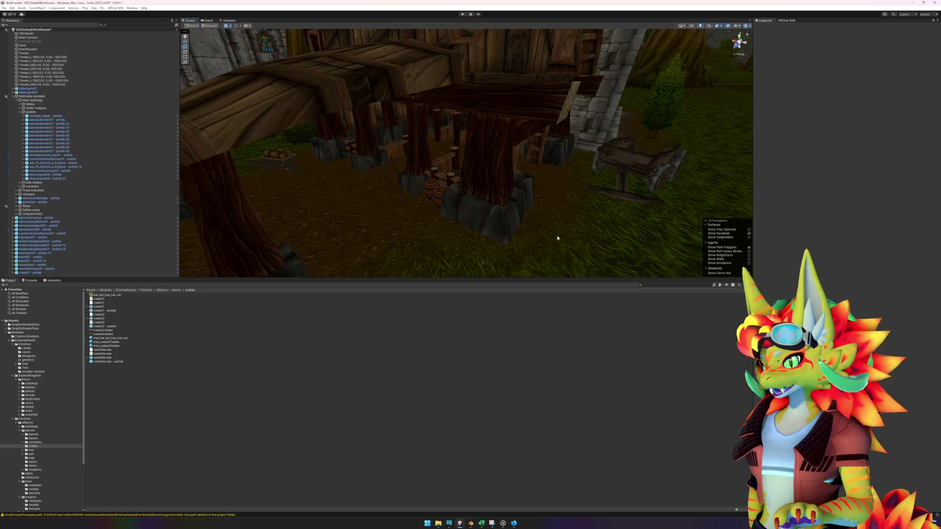
- Parent the props from elwynnfencetop through crate01 under the stables object
{"action": "left_click", "coordinate": [34, 217]}
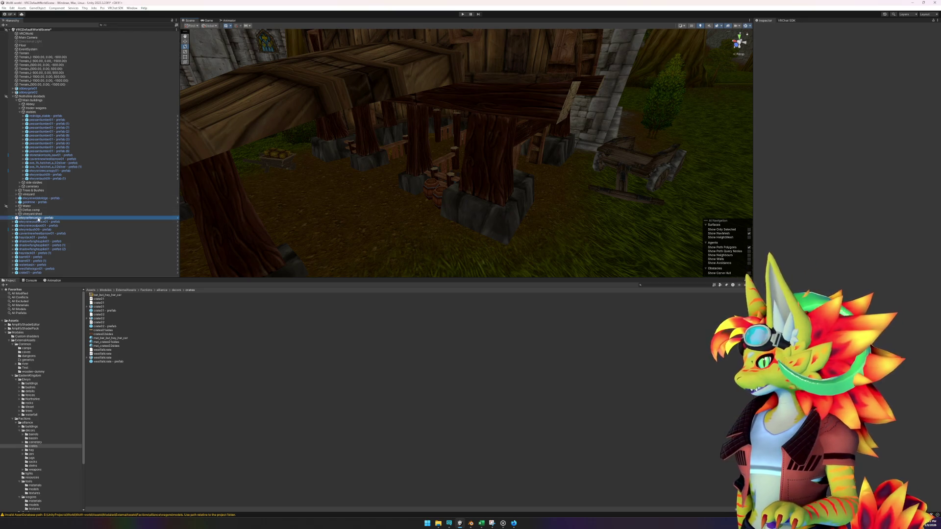
{"action": "left_click", "coordinate": [30, 272], "text": "shift"}
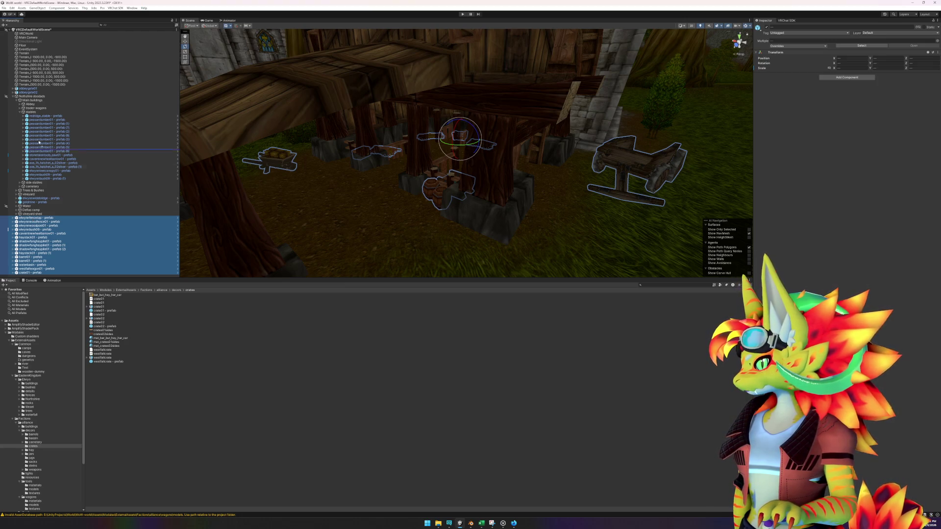
{"action": "left_click_drag", "start_coordinate": [46, 142], "coordinate": [35, 112]}
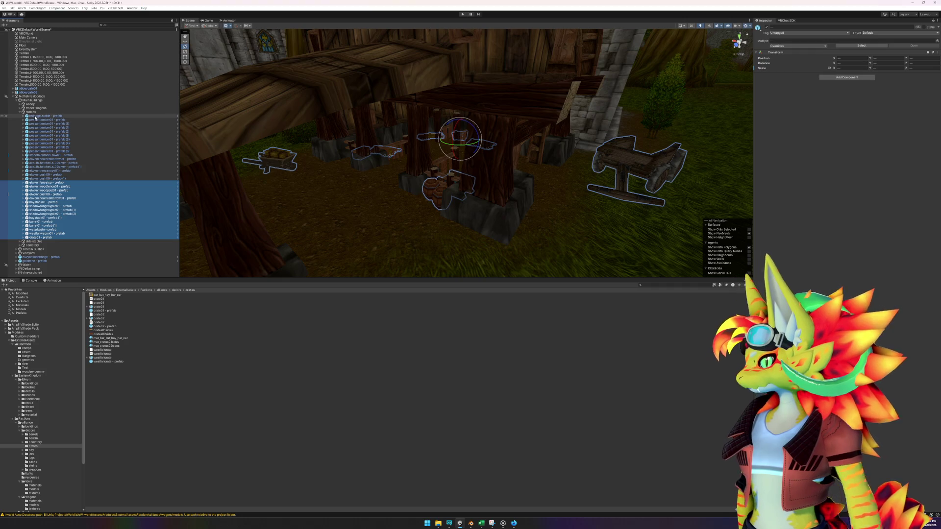
- Center the stables object's pivot on its children with GameObject > Center On Children
{"action": "left_click", "coordinate": [34, 113]}
{"action": "right_click", "coordinate": [34, 114]}
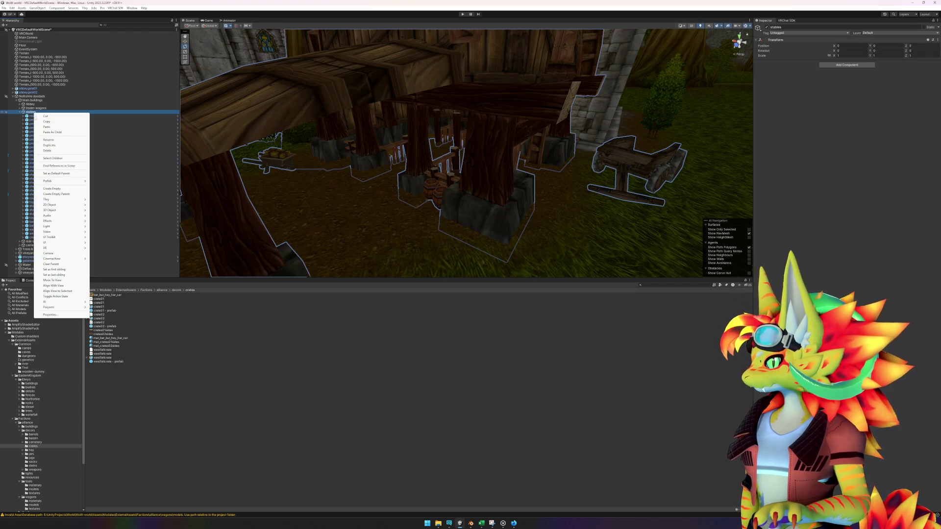
{"action": "left_click", "coordinate": [34, 7]}
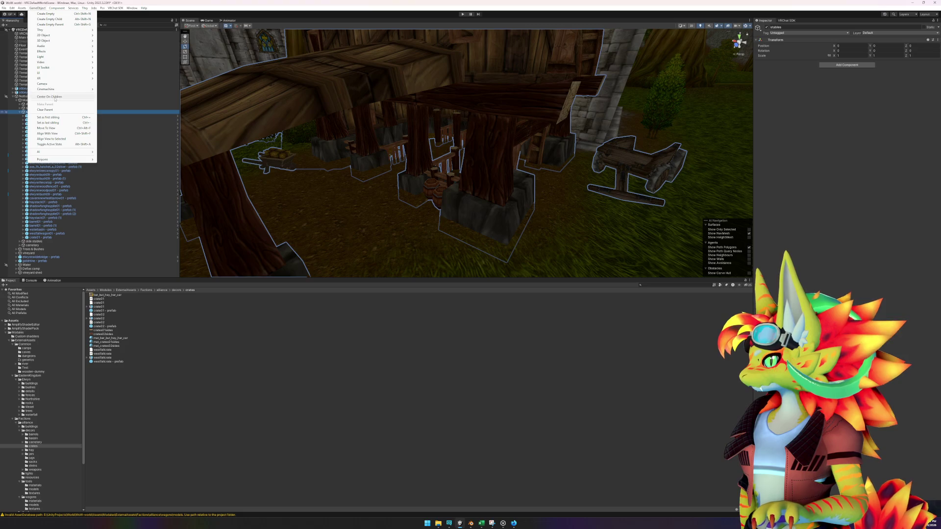
{"action": "left_click", "coordinate": [53, 98]}
{"action": "mouse_move", "coordinate": [422, 216]}
{"action": "left_mouse_down"}
{"action": "mouse_move", "coordinate": [441, 242]}
{"action": "mouse_move", "coordinate": [445, 222]}
{"action": "mouse_move", "coordinate": [426, 218]}
{"action": "left_mouse_up"}
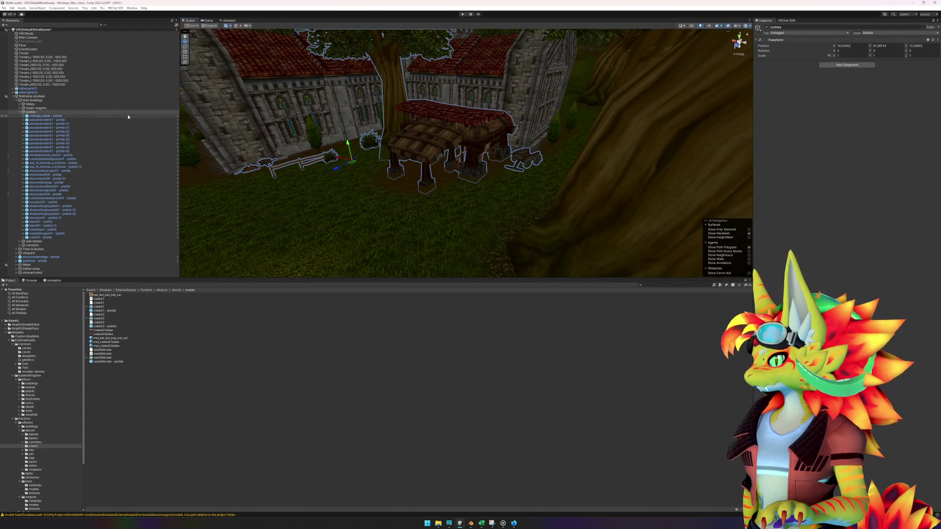
{"action": "left_click", "coordinate": [78, 116]}
{"action": "key", "text": "Down"}
{"action": "key", "text": "Down"}
{"action": "key", "text": "Down"}
{"action": "key", "text": "Down"}
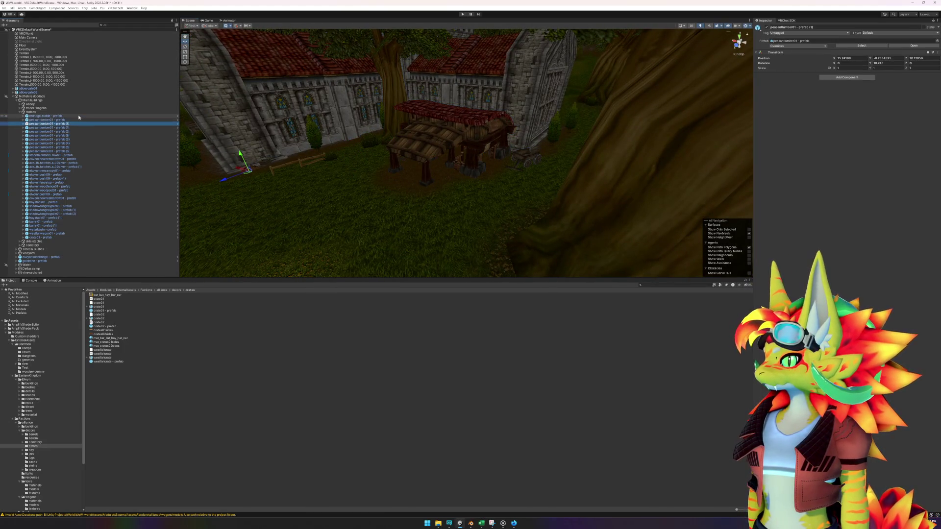
{"action": "key", "text": "Down"}
{"action": "key", "text": "Down"}
{"action": "key", "text": "Down"}
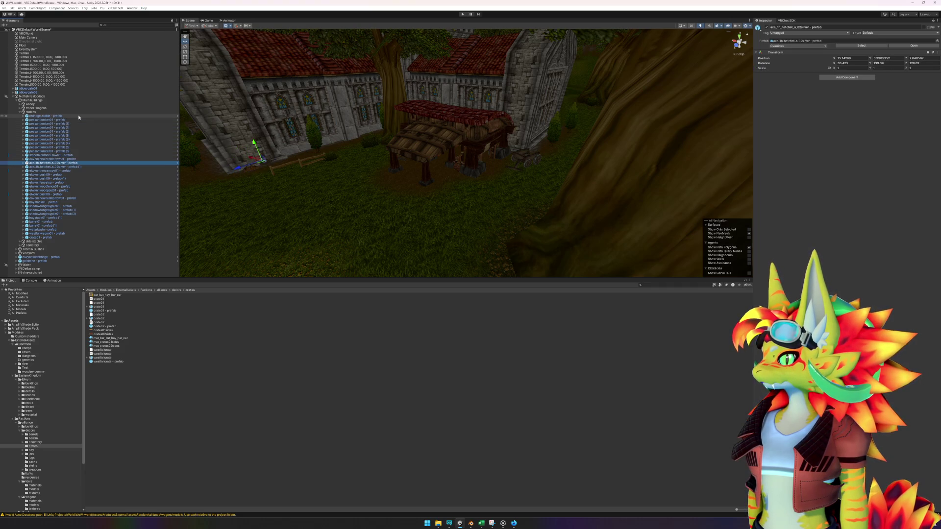
{"action": "key", "text": "Down"}
{"action": "key", "text": "Down"}
{"action": "key", "text": "Down"}
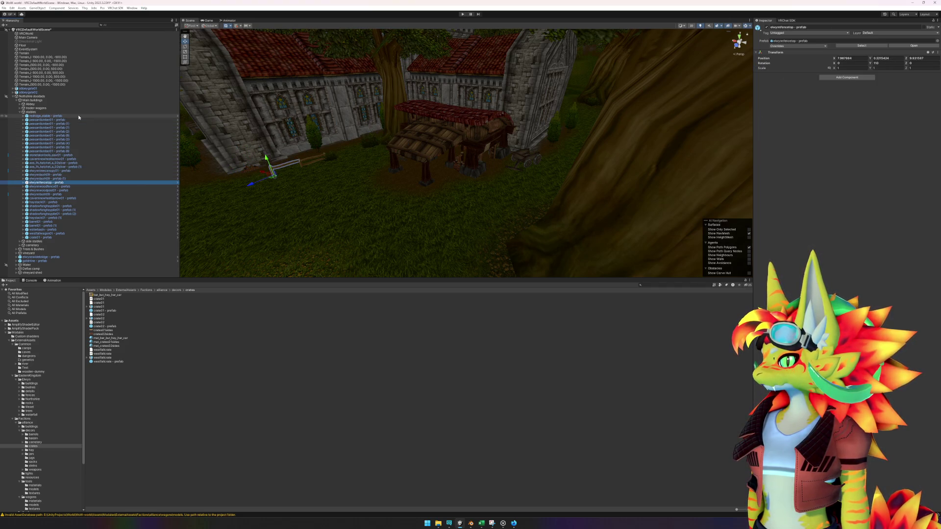
{"action": "key", "text": "Down"}
{"action": "key", "text": "Down"}
{"action": "key", "text": "Down"}
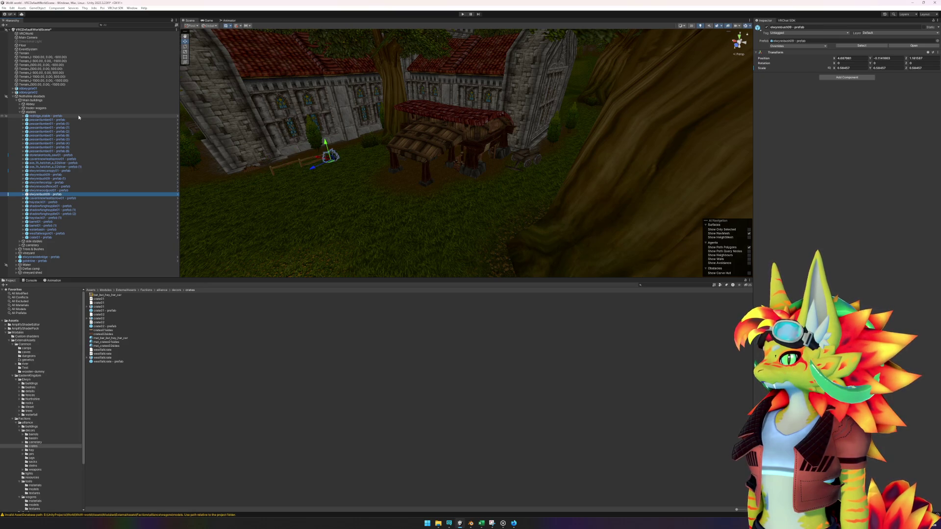
{"action": "key", "text": "Down"}
{"action": "key", "text": "Down"}
{"action": "key", "text": "Down"}
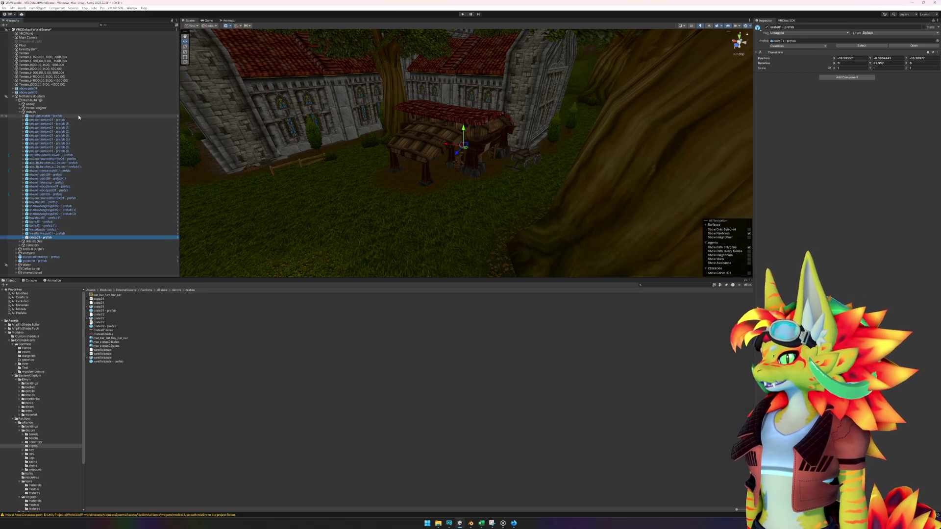
{"action": "mouse_move", "coordinate": [451, 216]}
{"action": "left_mouse_down"}
{"action": "mouse_move", "coordinate": [474, 214]}
{"action": "mouse_move", "coordinate": [457, 217]}
{"action": "left_mouse_up"}
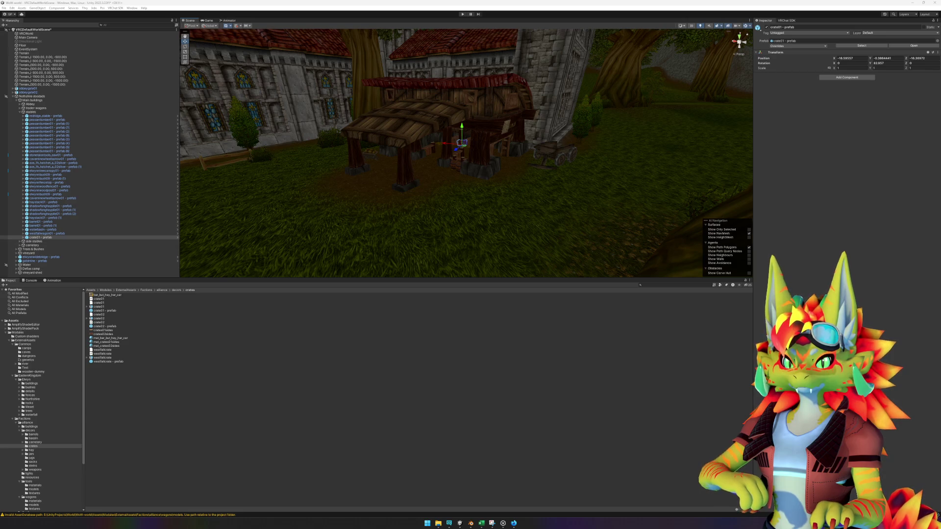
- Switch past wow.export to the Excel pivot table of model file paths
{"action": "left_click", "coordinate": [466, 392]}
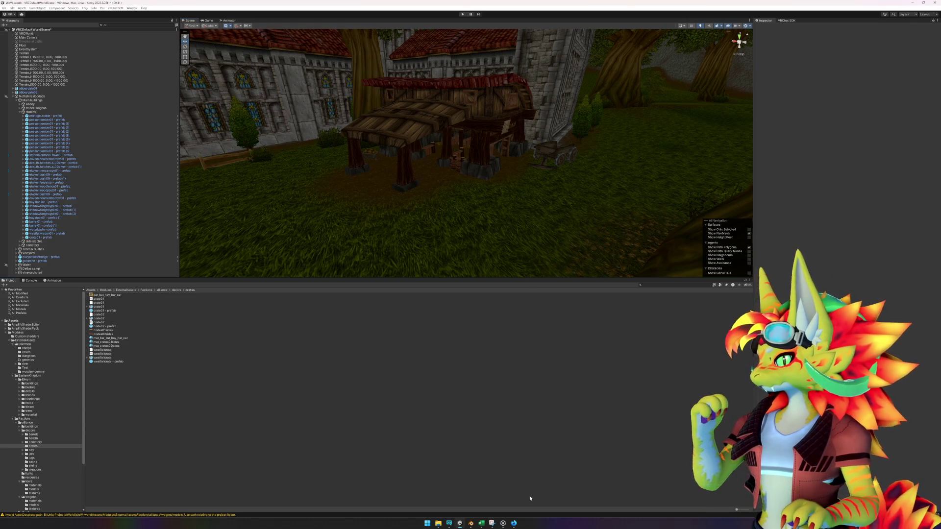
{"action": "left_click", "coordinate": [513, 523]}
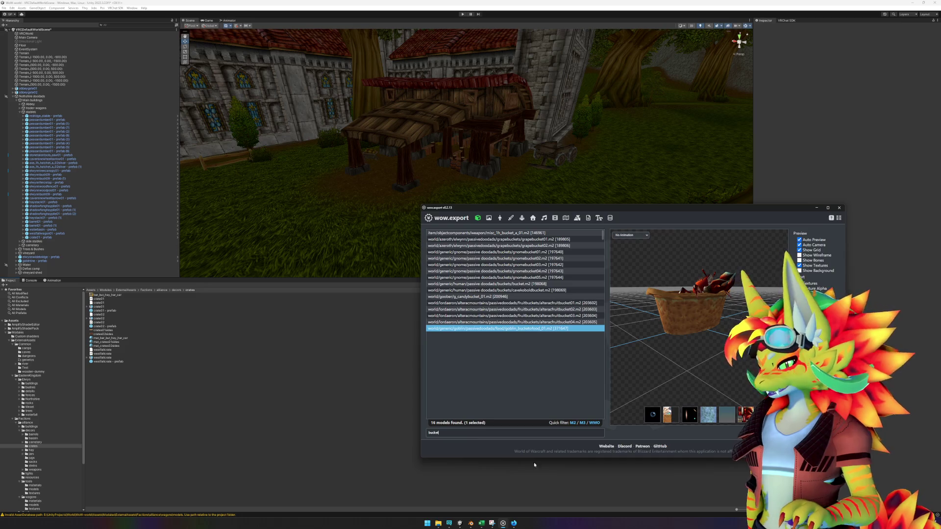
{"action": "left_click", "coordinate": [481, 523]}
- Search the pivot table for 'torchi' and select the path in cell A23
{"action": "key", "text": "ctrl+f"}
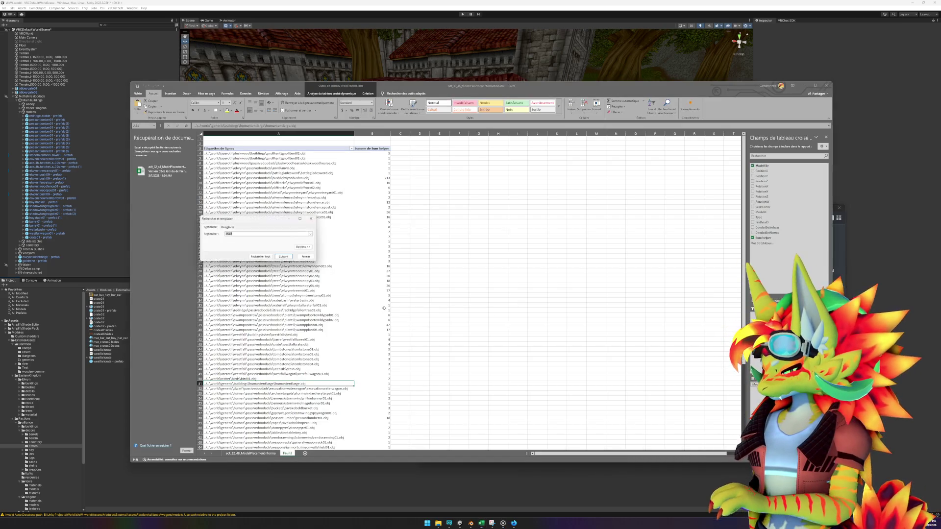
{"action": "type", "text": "torchi"}
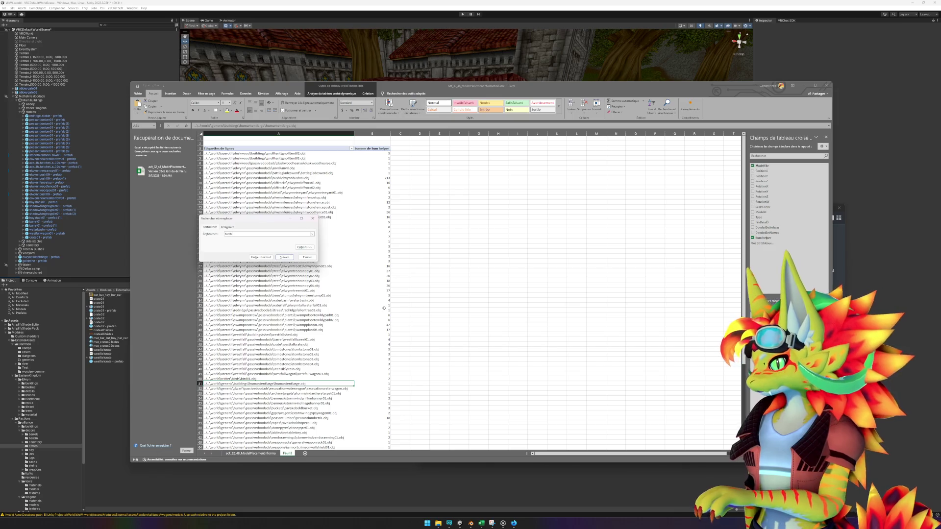
{"action": "key", "text": "Return"}
{"action": "key", "text": "Return"}
{"action": "key", "text": "Escape"}
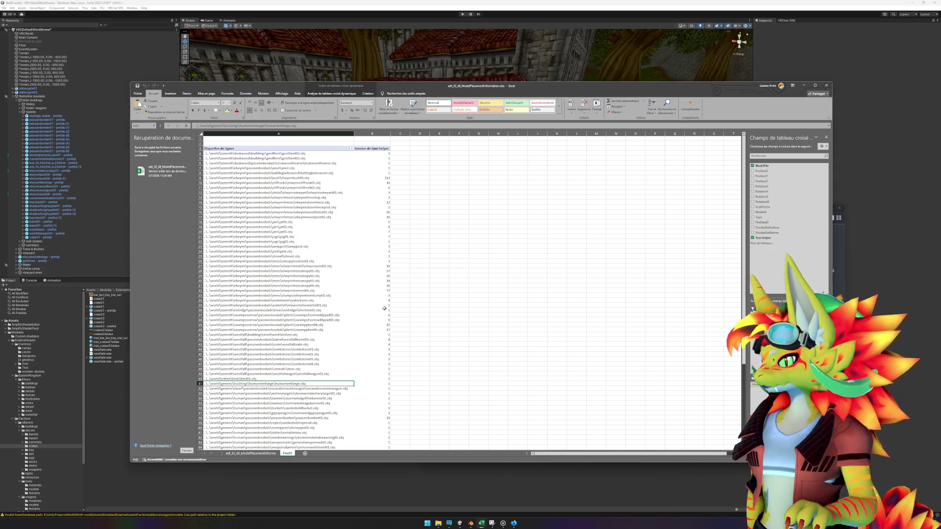
{"action": "left_click", "coordinate": [313, 246]}
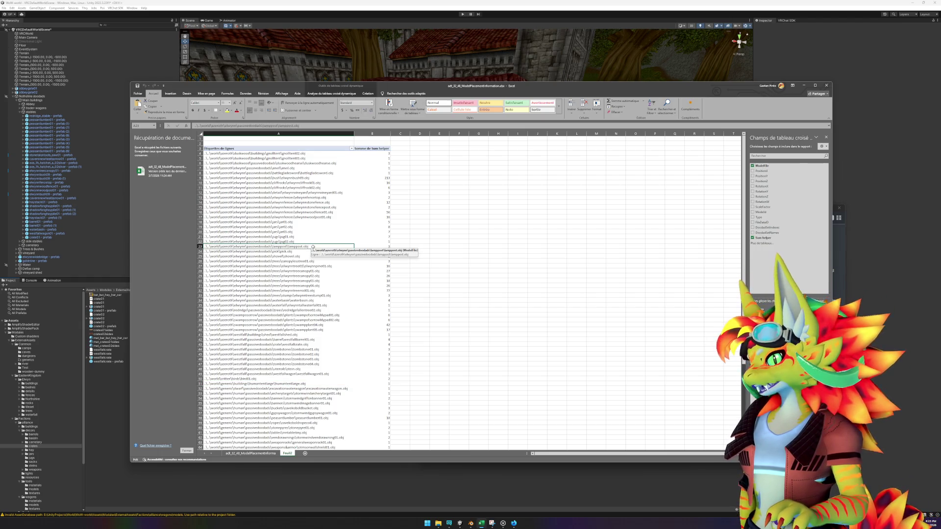
- Replay the last five seconds of the Northshire Valley reference video, pause, and minimise the browser
{"action": "left_click", "coordinate": [513, 524]}
{"action": "left_click", "coordinate": [476, 318]}
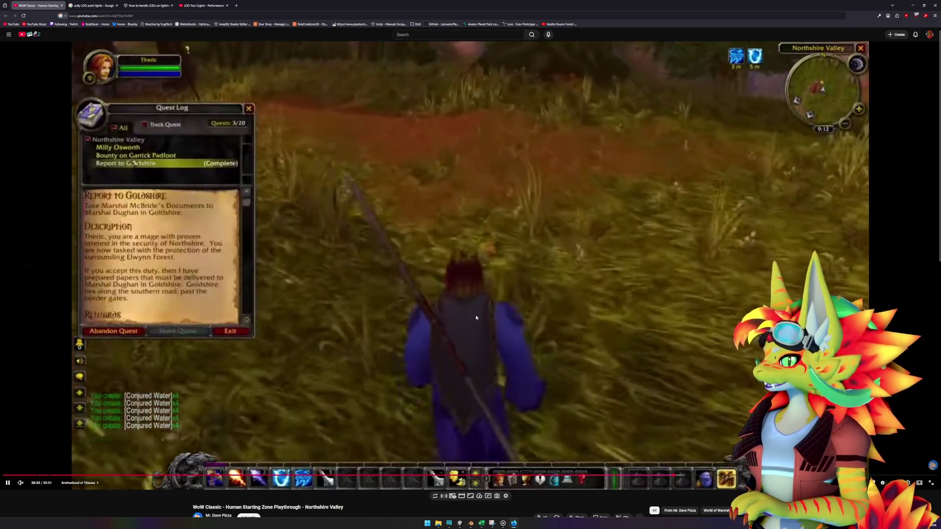
{"action": "key", "text": "Left"}
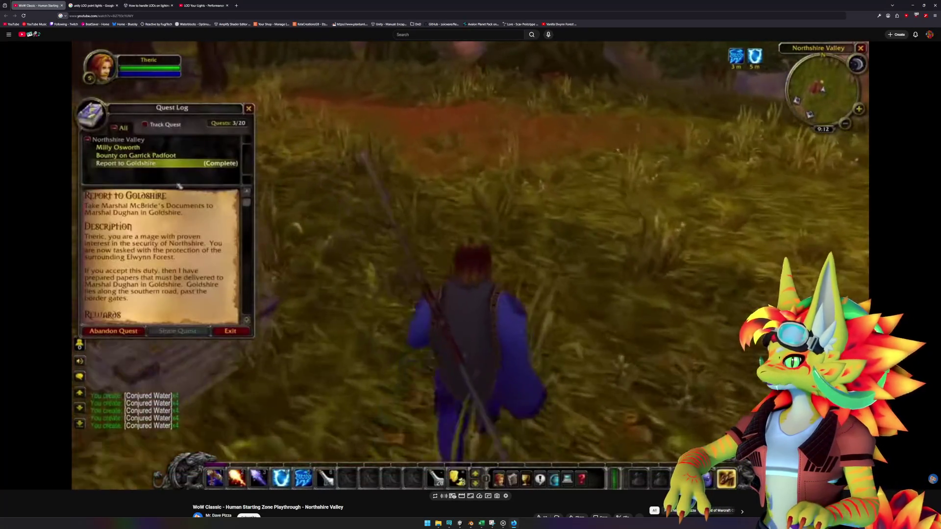
{"action": "key", "text": "space"}
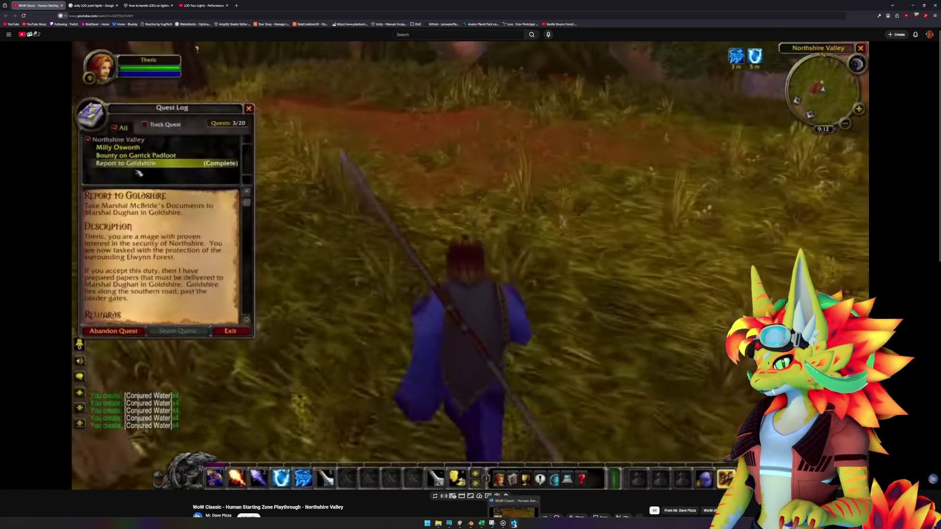
{"action": "left_click", "coordinate": [513, 523]}
- Drop a crate01 prefab near the abbey wall and move it next to the fence post
{"action": "left_click", "coordinate": [461, 524]}
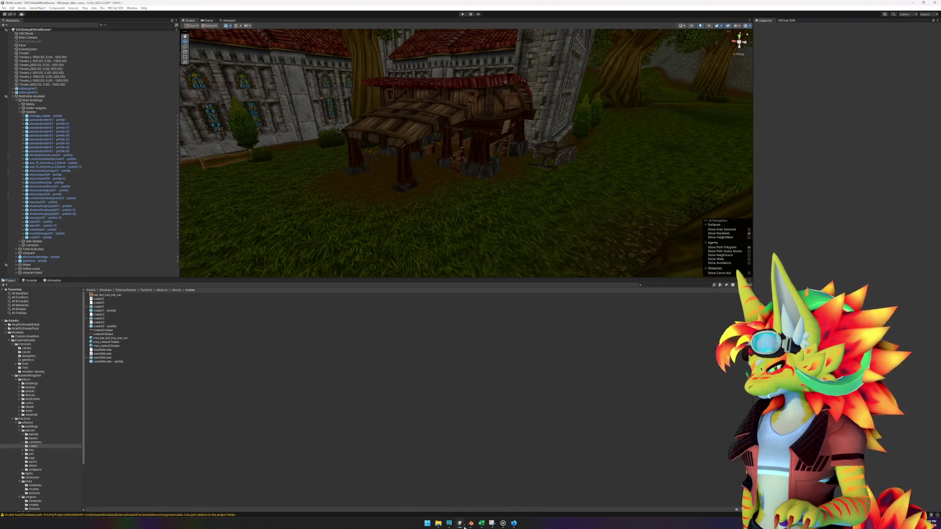
{"action": "scroll", "coordinate": [471, 260], "scroll_direction": "down", "scroll_amount": 3}
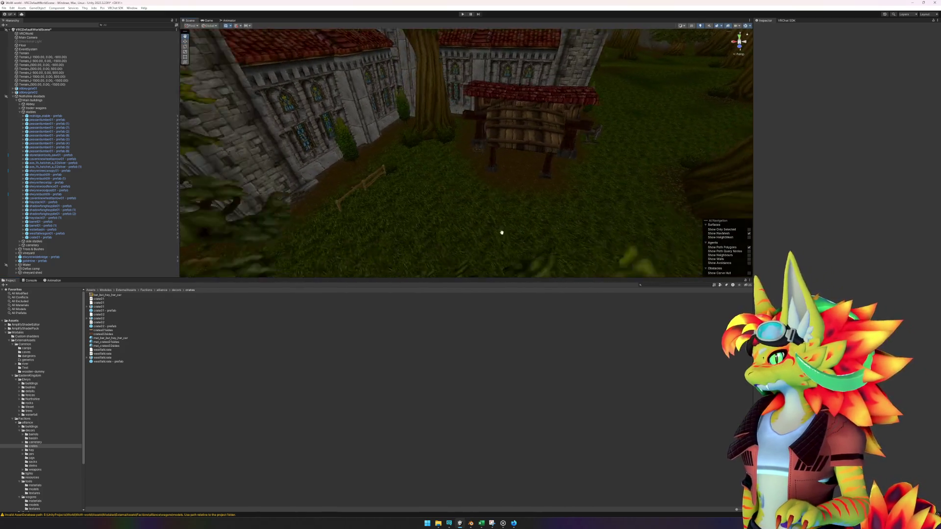
{"action": "scroll", "coordinate": [500, 231], "scroll_direction": "up", "scroll_amount": 5}
{"action": "scroll", "coordinate": [528, 233], "scroll_direction": "down", "scroll_amount": 5}
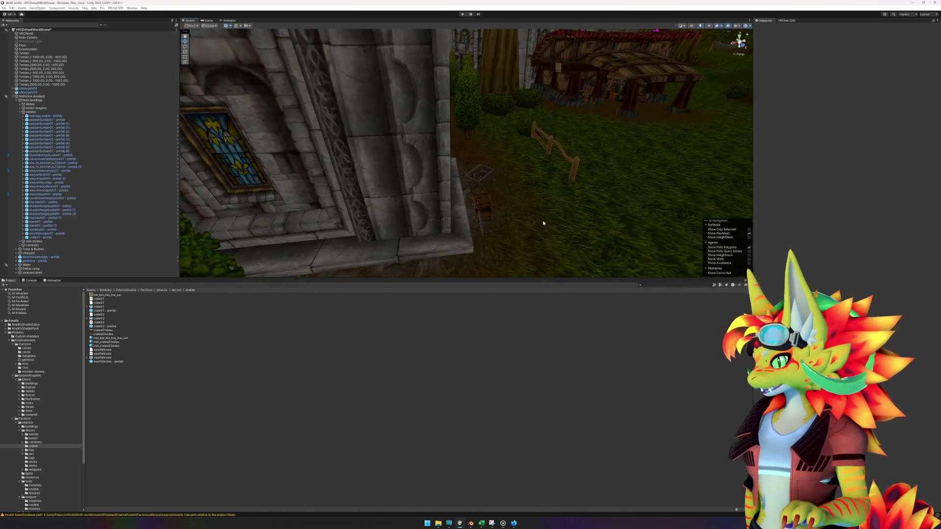
{"action": "left_click_drag", "start_coordinate": [114, 312], "coordinate": [473, 196]}
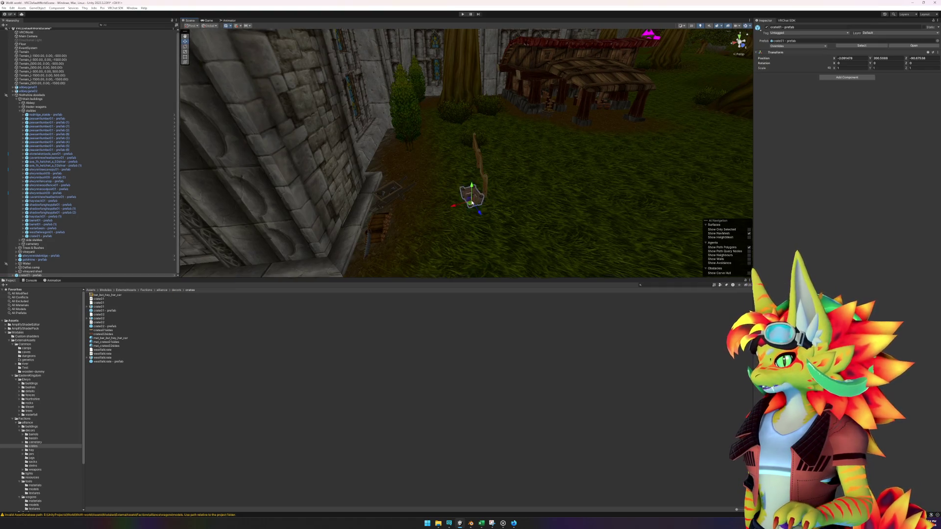
{"action": "key", "text": "f"}
{"action": "left_click_drag", "start_coordinate": [560, 215], "coordinate": [498, 237]}
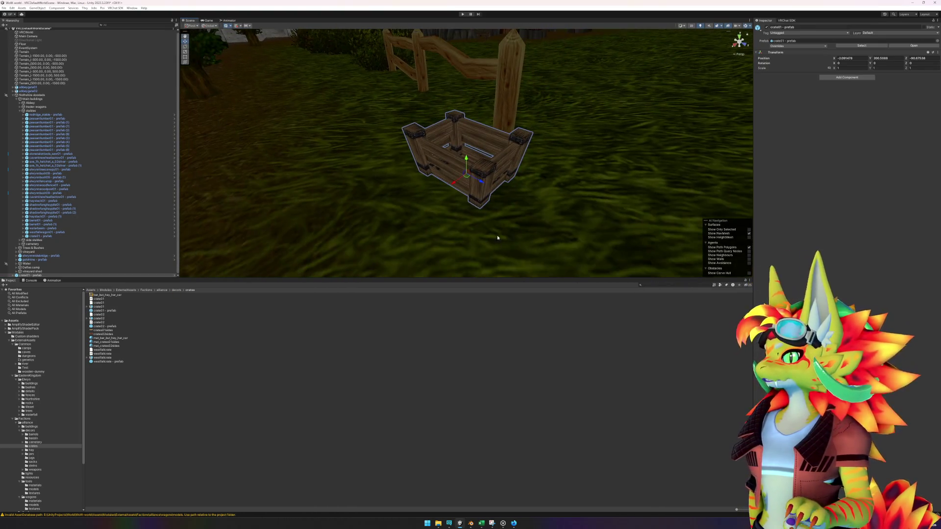
{"action": "mouse_move", "coordinate": [466, 178]}
{"action": "left_mouse_down"}
{"action": "mouse_move", "coordinate": [449, 156]}
{"action": "mouse_move", "coordinate": [462, 164]}
{"action": "mouse_move", "coordinate": [412, 208]}
{"action": "mouse_move", "coordinate": [547, 125]}
{"action": "mouse_move", "coordinate": [523, 120]}
{"action": "mouse_move", "coordinate": [655, 120]}
{"action": "mouse_move", "coordinate": [706, 58]}
{"action": "left_mouse_up"}
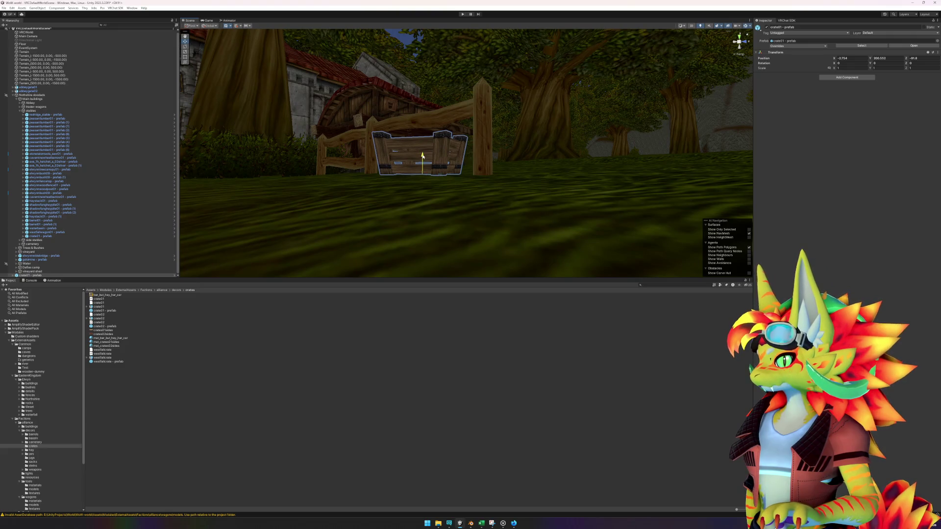
- Tilt the crate slightly off level and nest it under peasantlumber01 in the Hierarchy
{"action": "mouse_move", "coordinate": [423, 159]}
{"action": "left_mouse_down"}
{"action": "mouse_move", "coordinate": [601, 163]}
{"action": "mouse_move", "coordinate": [542, 235]}
{"action": "left_mouse_up"}
{"action": "mouse_move", "coordinate": [474, 153]}
{"action": "left_mouse_down"}
{"action": "mouse_move", "coordinate": [542, 162]}
{"action": "mouse_move", "coordinate": [567, 187]}
{"action": "mouse_move", "coordinate": [542, 104]}
{"action": "left_mouse_up"}
{"action": "key", "text": "e"}
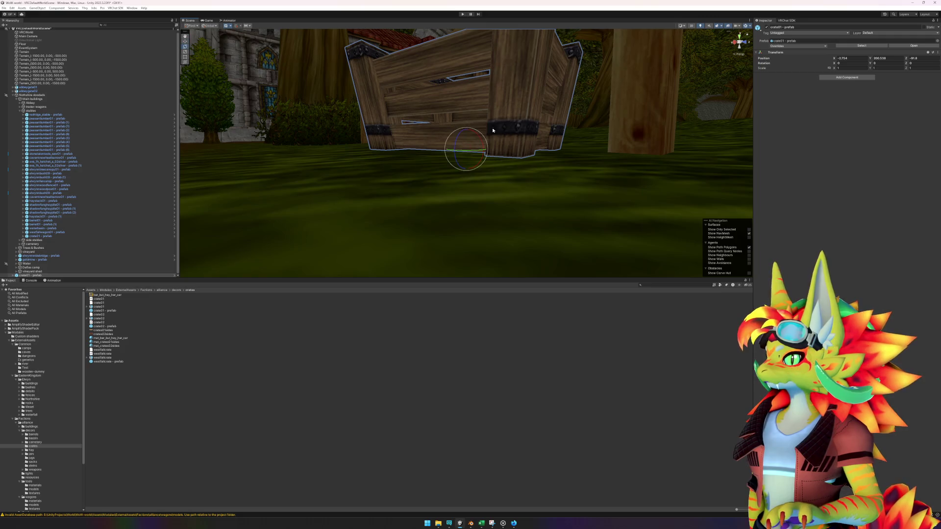
{"action": "left_click_drag", "start_coordinate": [476, 139], "coordinate": [482, 131]}
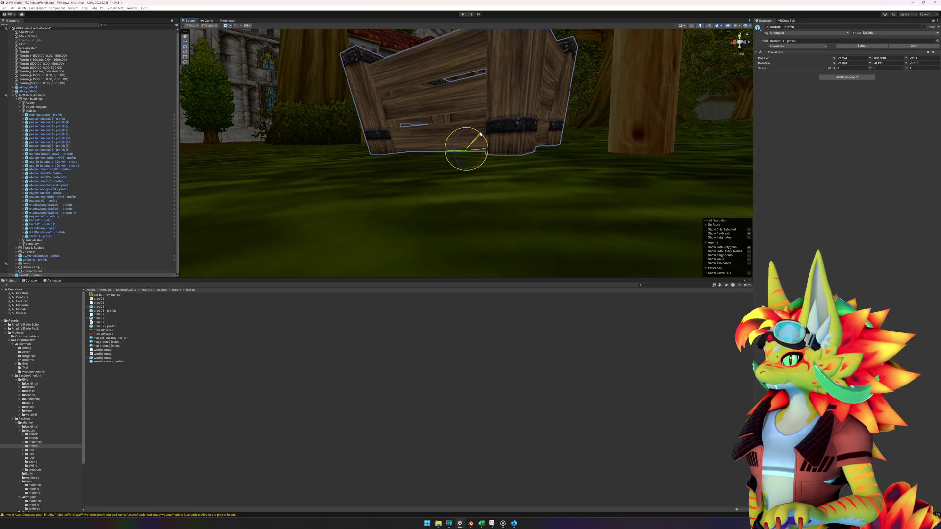
{"action": "scroll", "coordinate": [580, 173], "scroll_direction": "down", "scroll_amount": 10}
{"action": "mouse_move", "coordinate": [580, 173]}
{"action": "left_mouse_down"}
{"action": "mouse_move", "coordinate": [594, 168]}
{"action": "mouse_move", "coordinate": [517, 204]}
{"action": "mouse_move", "coordinate": [542, 181]}
{"action": "mouse_move", "coordinate": [473, 168]}
{"action": "mouse_move", "coordinate": [488, 163]}
{"action": "left_mouse_up"}
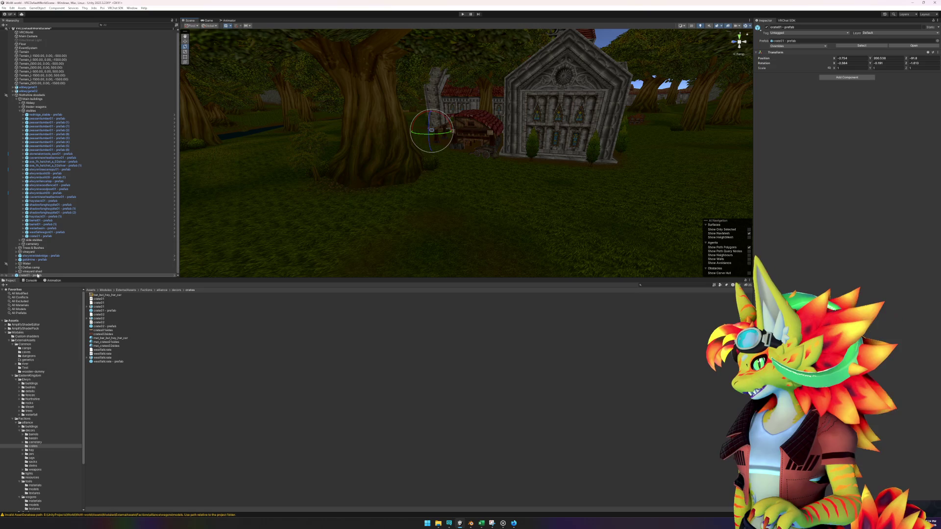
{"action": "left_click_drag", "start_coordinate": [30, 275], "coordinate": [35, 113]}
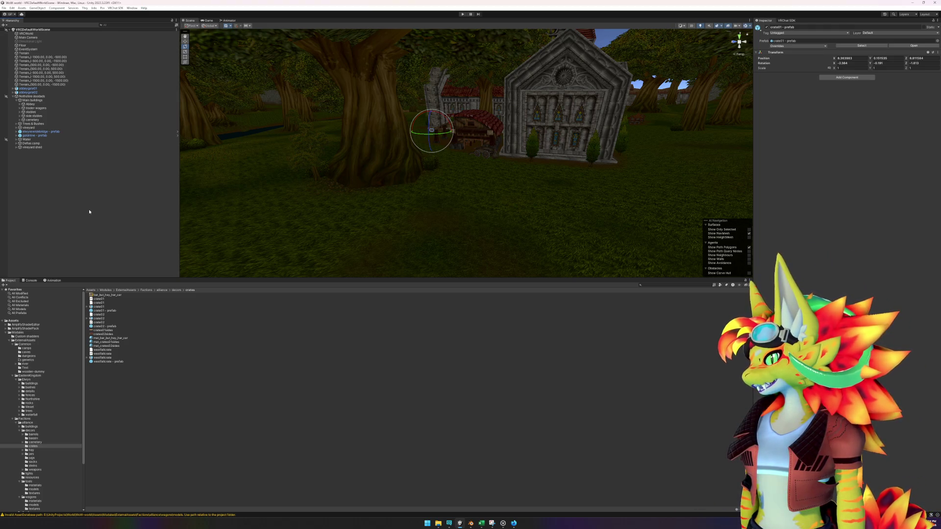
- Frame the elwynnwidebridge bridge and orbit to view it along the river
{"action": "left_click", "coordinate": [42, 132]}
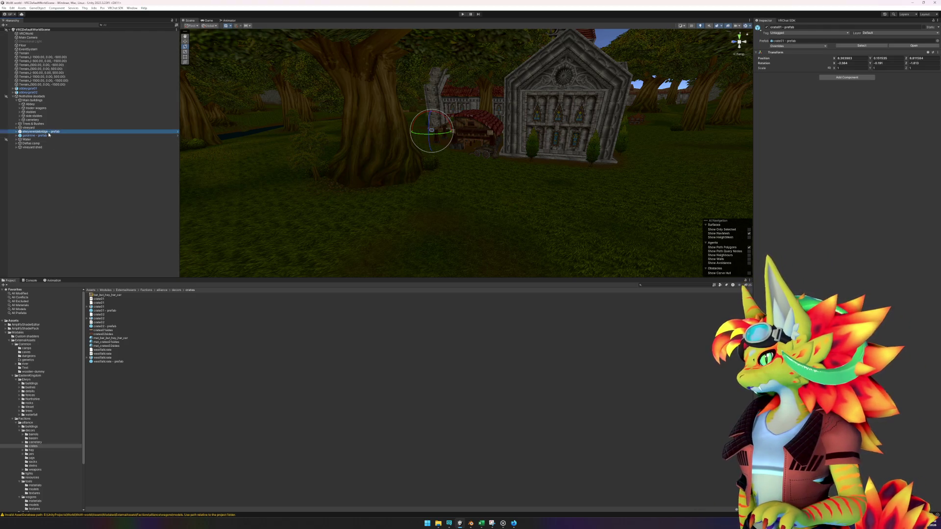
{"action": "key", "text": "f"}
{"action": "mouse_move", "coordinate": [185, 181]}
{"action": "left_mouse_down"}
{"action": "mouse_move", "coordinate": [287, 175]}
{"action": "mouse_move", "coordinate": [273, 179]}
{"action": "mouse_move", "coordinate": [328, 183]}
{"action": "left_mouse_up"}
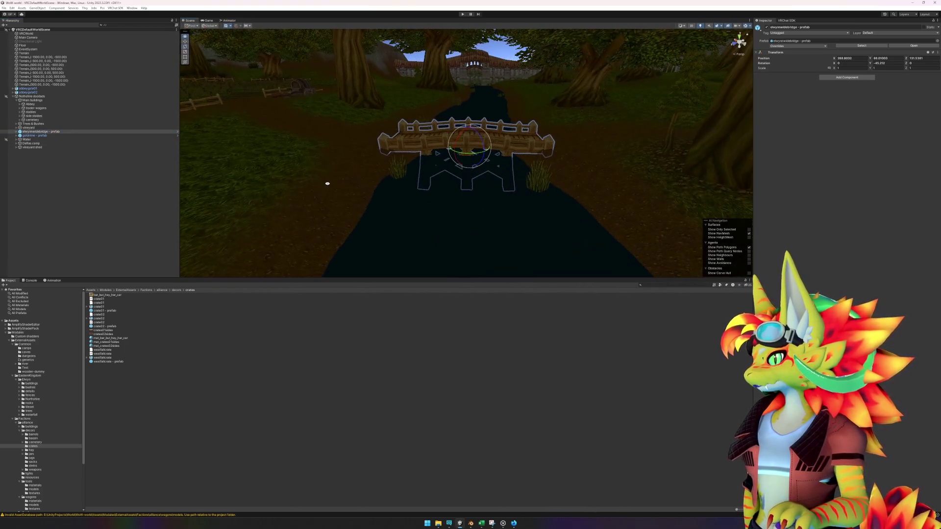
- Collapse Main buildings, frame the goldmine prefab, and orbit around its magenta walls
{"action": "left_click", "coordinate": [17, 100]}
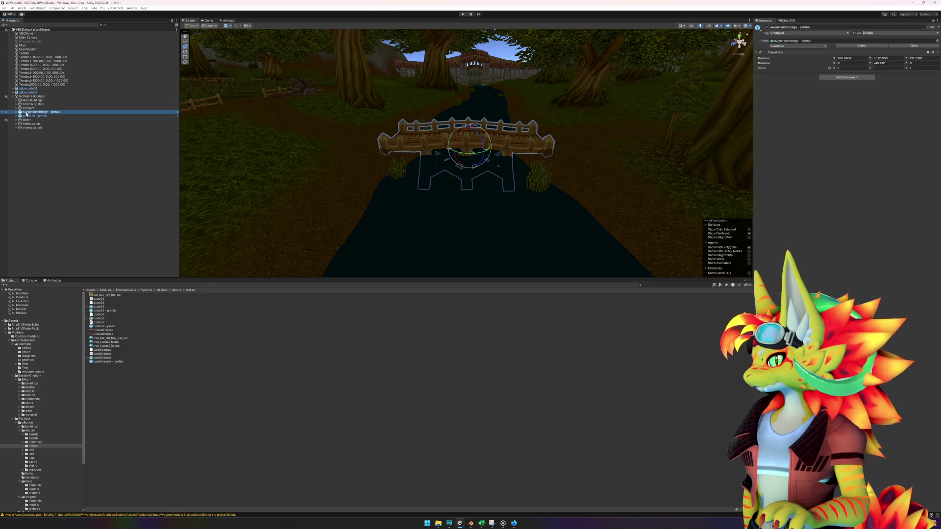
{"action": "left_click", "coordinate": [37, 116]}
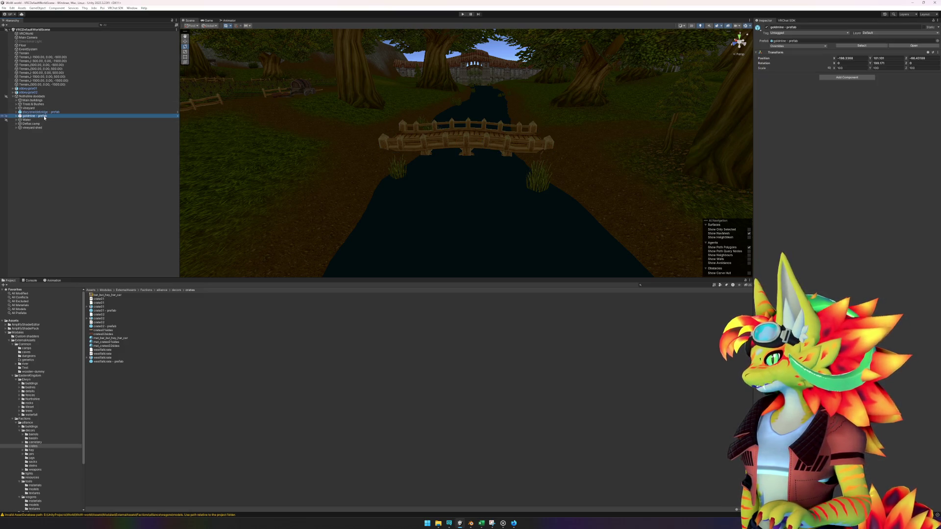
{"action": "key", "text": "f"}
{"action": "mouse_move", "coordinate": [485, 162]}
{"action": "left_mouse_down"}
{"action": "mouse_move", "coordinate": [550, 147]}
{"action": "mouse_move", "coordinate": [523, 166]}
{"action": "left_mouse_up"}
{"action": "scroll", "coordinate": [525, 172], "scroll_direction": "up", "scroll_amount": 3}
{"action": "scroll", "coordinate": [476, 231], "scroll_direction": "up", "scroll_amount": 5}
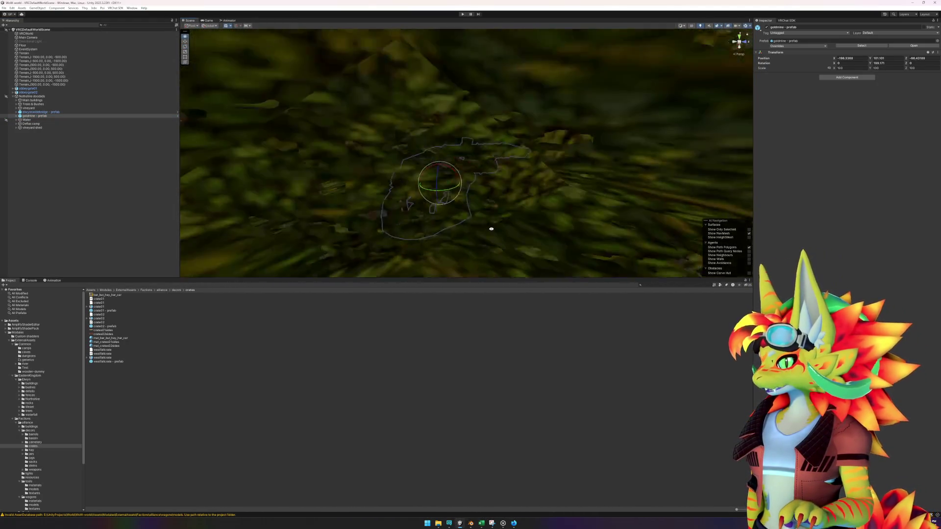
{"action": "scroll", "coordinate": [490, 229], "scroll_direction": "down", "scroll_amount": 3}
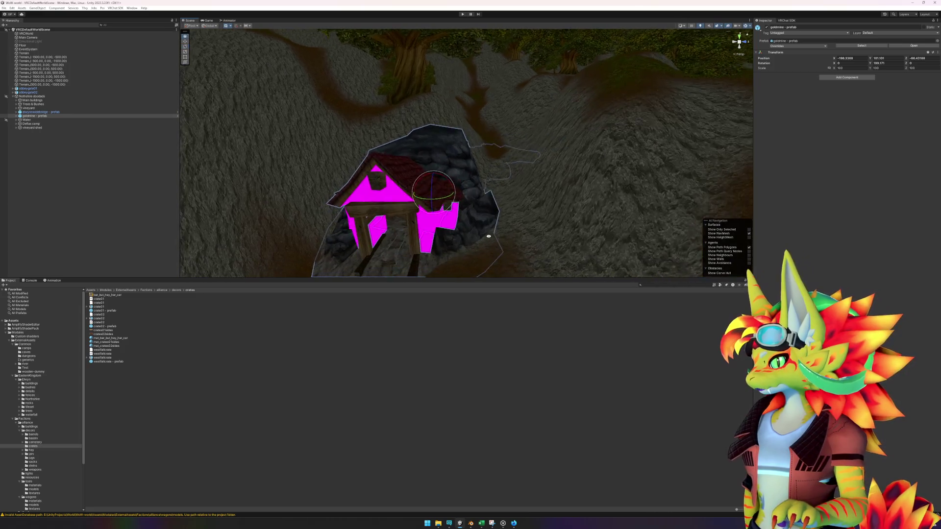
{"action": "mouse_move", "coordinate": [488, 236]}
{"action": "left_mouse_down"}
{"action": "mouse_move", "coordinate": [493, 225]}
{"action": "mouse_move", "coordinate": [516, 221]}
{"action": "left_mouse_up"}
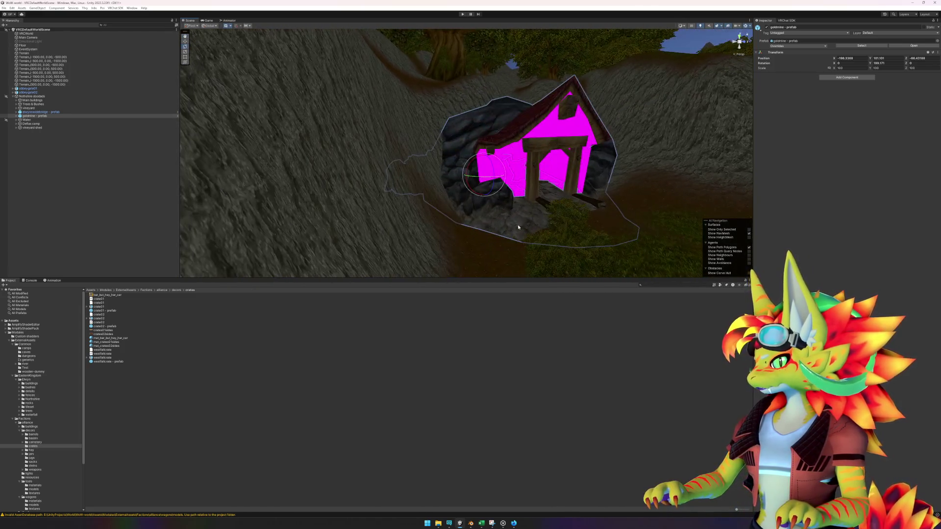
- Select the md_goldmine mesh and check the picker for its missing material slot
{"action": "left_click", "coordinate": [17, 116]}
{"action": "left_click", "coordinate": [34, 119]}
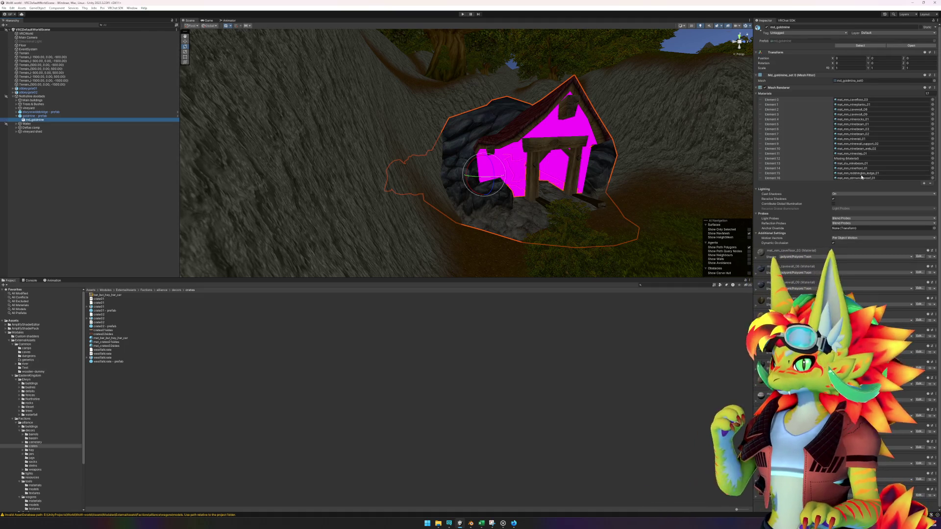
{"action": "left_click", "coordinate": [866, 159]}
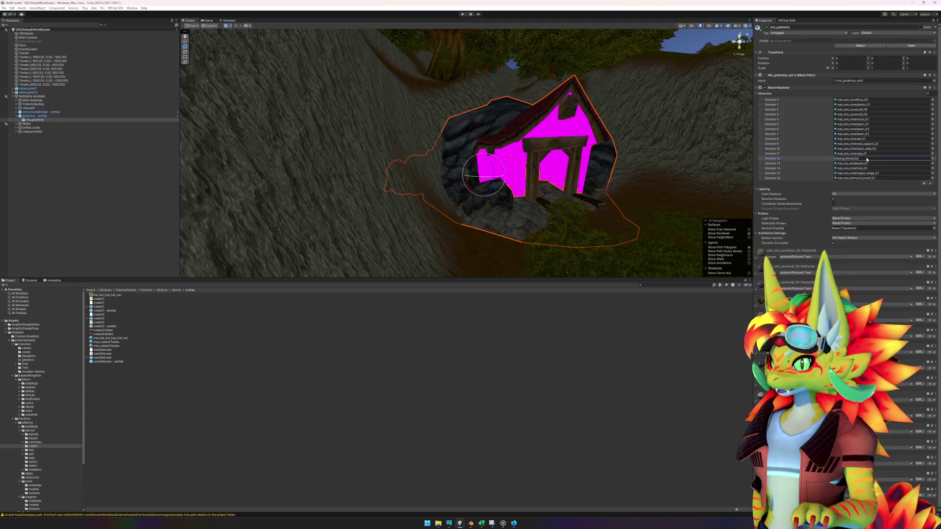
{"action": "left_click", "coordinate": [933, 158]}
{"action": "left_click", "coordinate": [936, 154]}
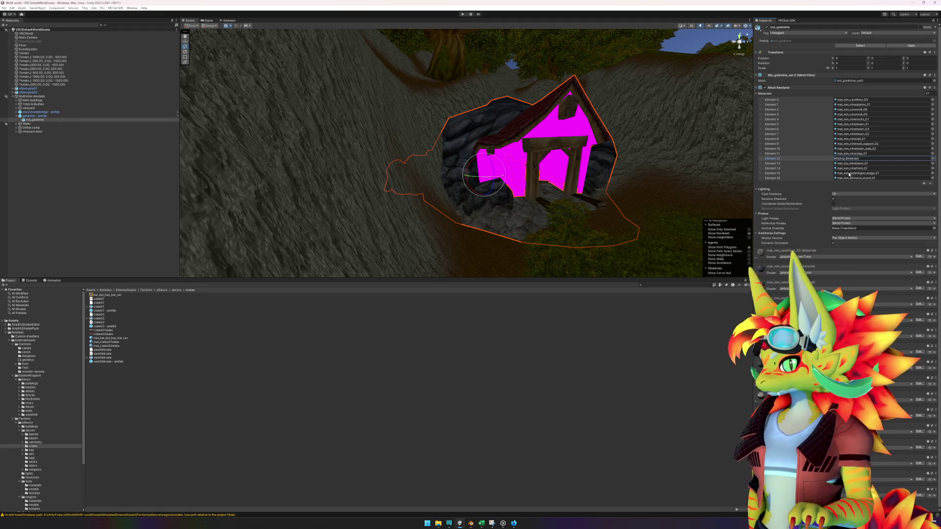
- Locate Element 11's material in the dungeons folder, inspect md_goldmine's import settings, and reselect the mesh
{"action": "left_click", "coordinate": [841, 153]}
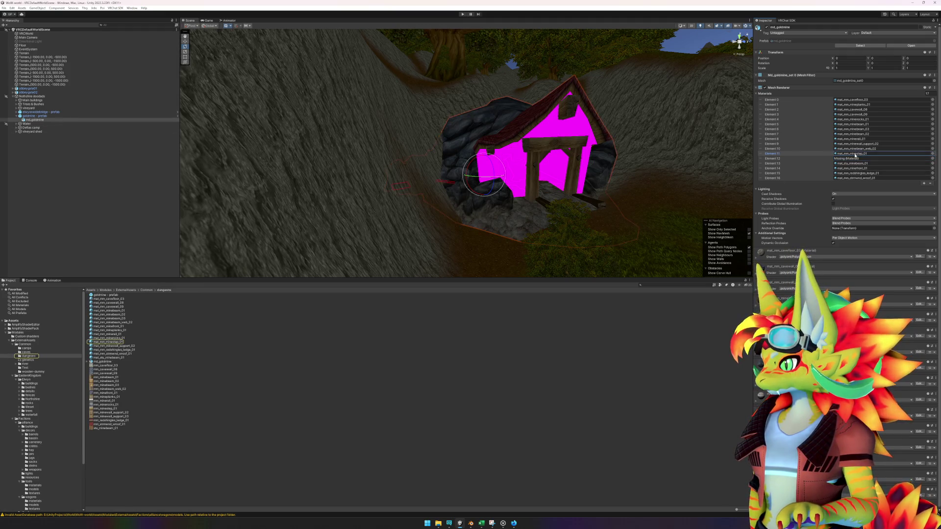
{"action": "left_click", "coordinate": [104, 363]}
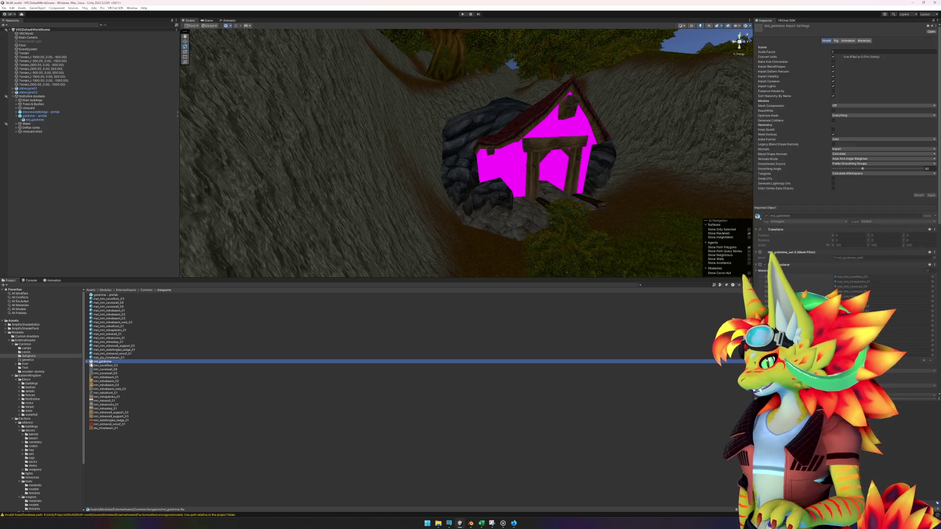
{"action": "left_click", "coordinate": [87, 362]}
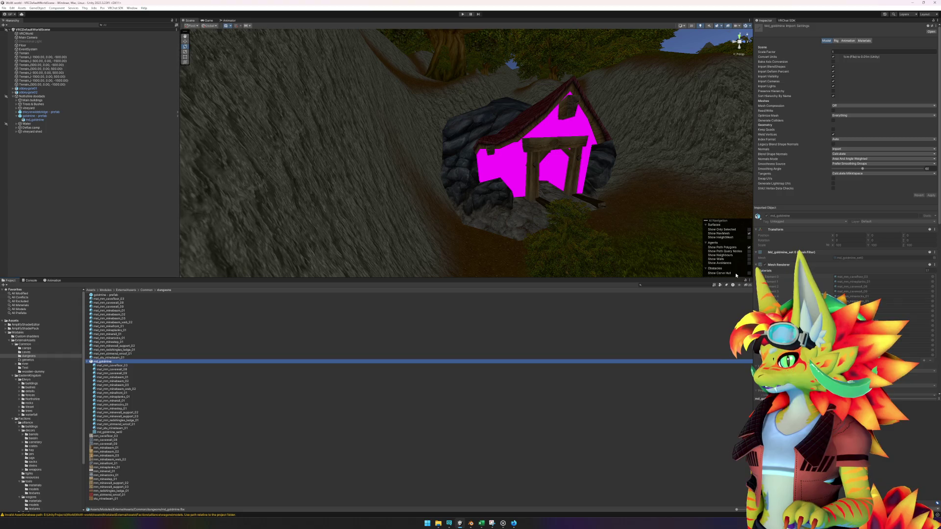
{"action": "left_click", "coordinate": [42, 119]}
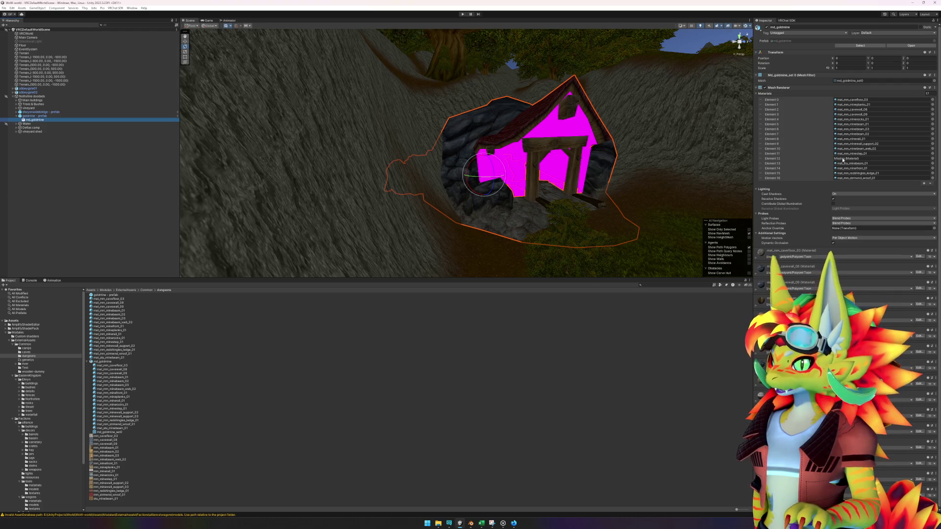
{"action": "left_click", "coordinate": [113, 360]}
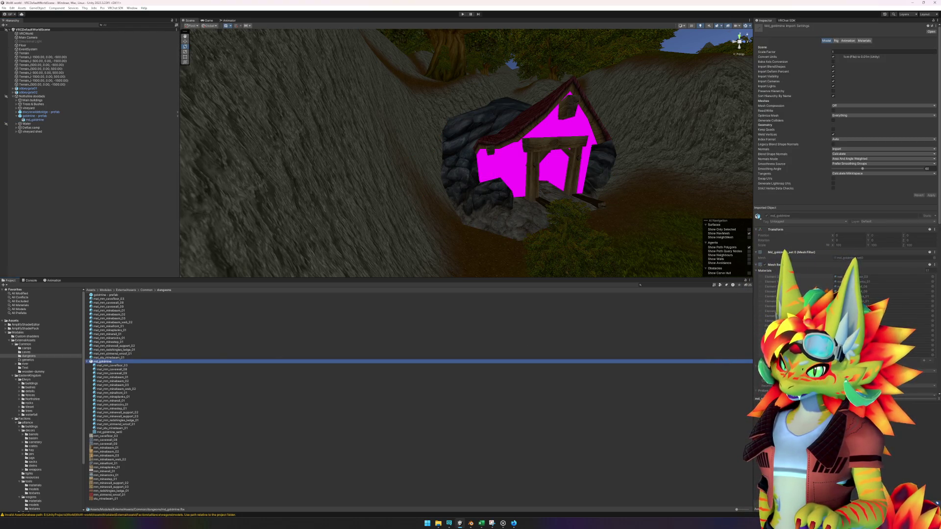
{"action": "left_click", "coordinate": [39, 116]}
{"action": "left_click", "coordinate": [88, 119]}
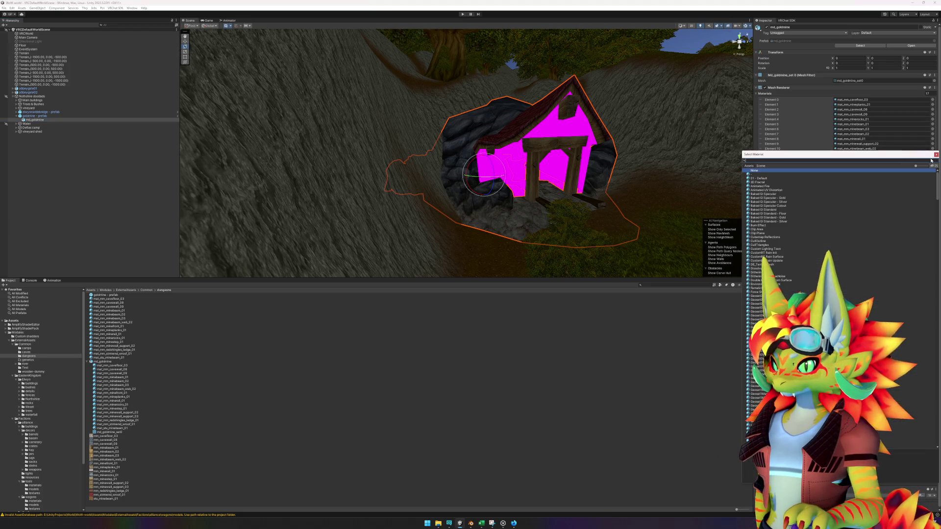
- Assign mat_mm_minewall_support_03 to the goldmine's empty Element 12 material slot, found by searching 'support'
{"action": "left_click", "coordinate": [933, 158]}
{"action": "type", "text": "support"}
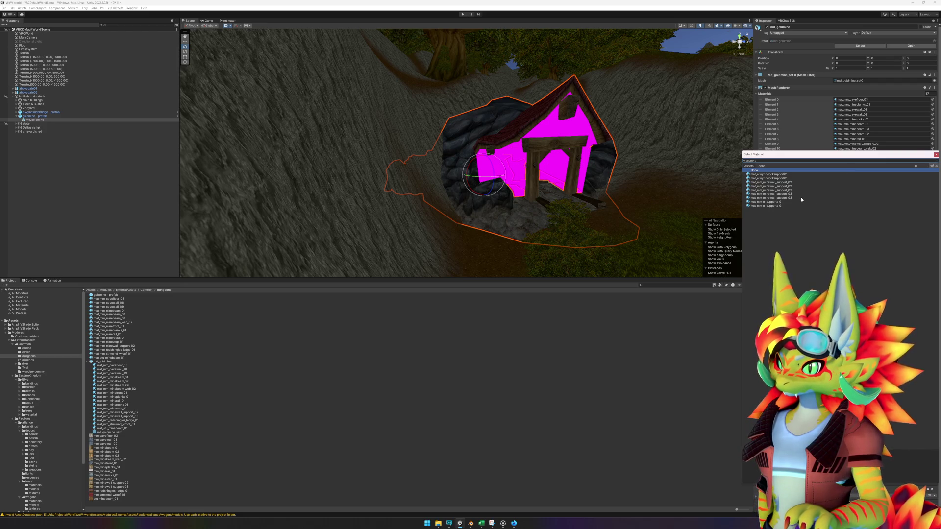
{"action": "left_click", "coordinate": [801, 198]}
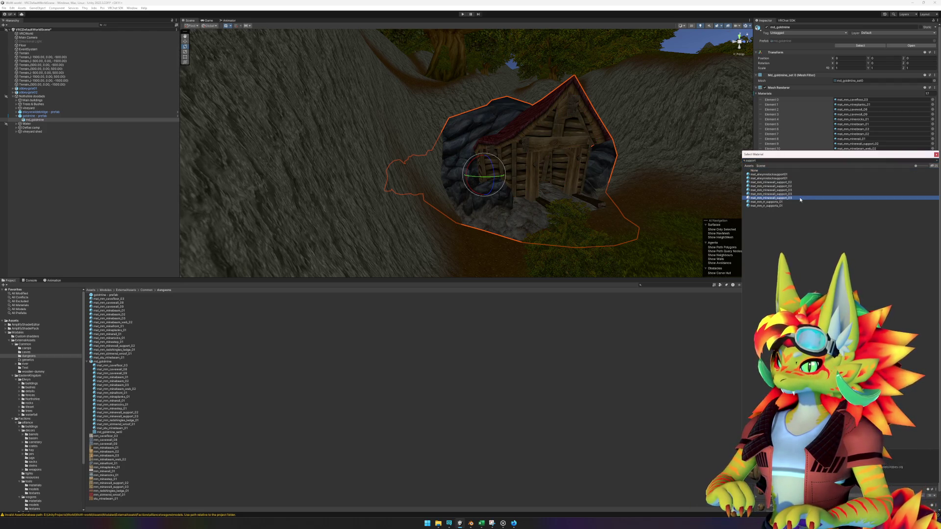
{"action": "key", "text": "Up"}
{"action": "key", "text": "Up"}
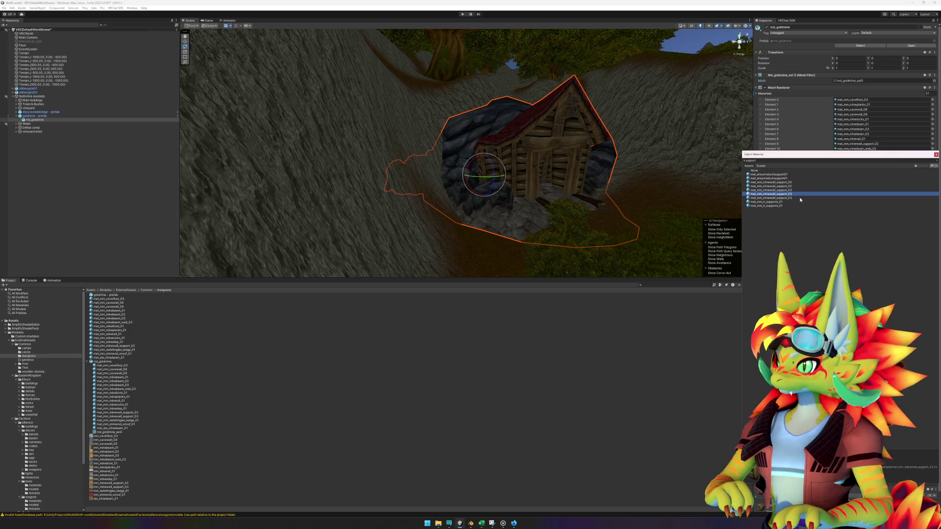
{"action": "key", "text": "Down"}
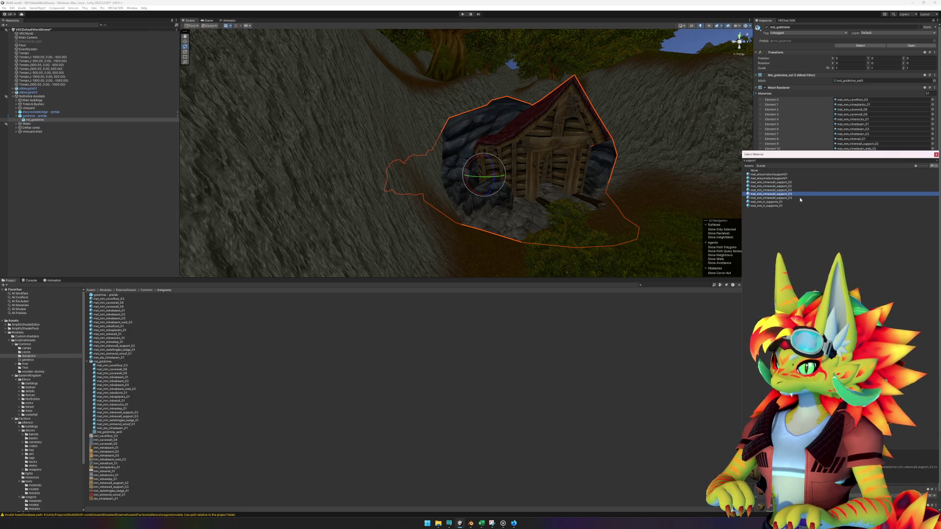
{"action": "key", "text": "Return"}
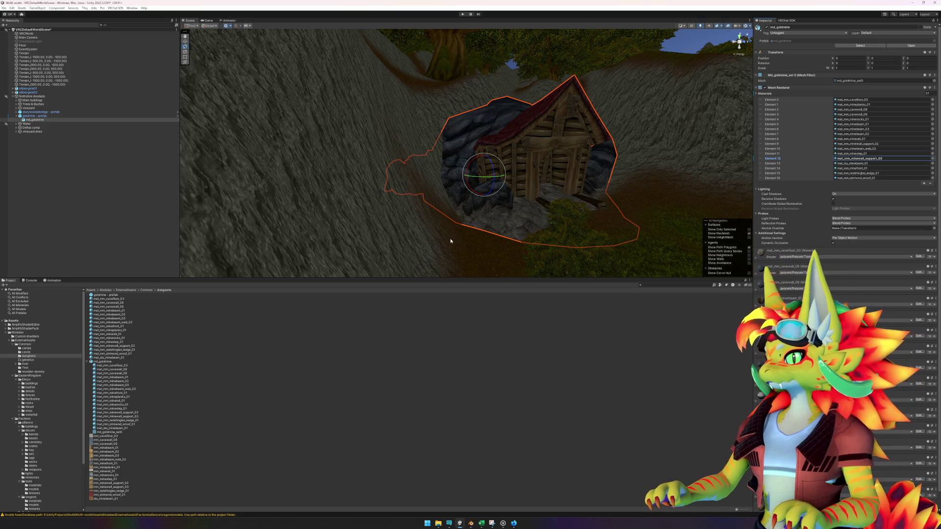
{"action": "mouse_move", "coordinate": [446, 228]}
{"action": "left_mouse_down"}
{"action": "mouse_move", "coordinate": [399, 231]}
{"action": "mouse_move", "coordinate": [420, 248]}
{"action": "mouse_move", "coordinate": [526, 254]}
{"action": "mouse_move", "coordinate": [546, 238]}
{"action": "left_mouse_up"}
- Deselect the goldmine, view the textured mine house from above, then bring up wow.export and the reference video
{"action": "left_click", "coordinate": [76, 220]}
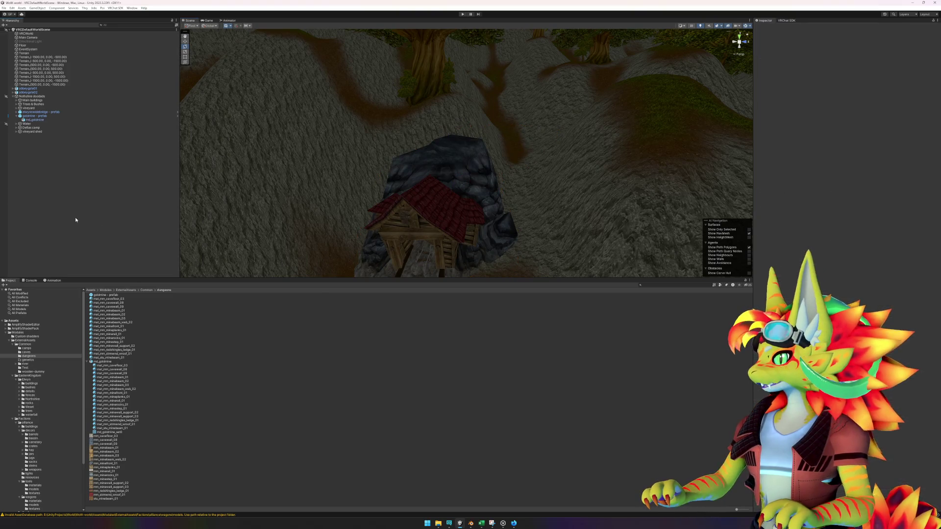
{"action": "mouse_move", "coordinate": [441, 230]}
{"action": "left_mouse_down"}
{"action": "mouse_move", "coordinate": [467, 240]}
{"action": "mouse_move", "coordinate": [466, 227]}
{"action": "left_mouse_up"}
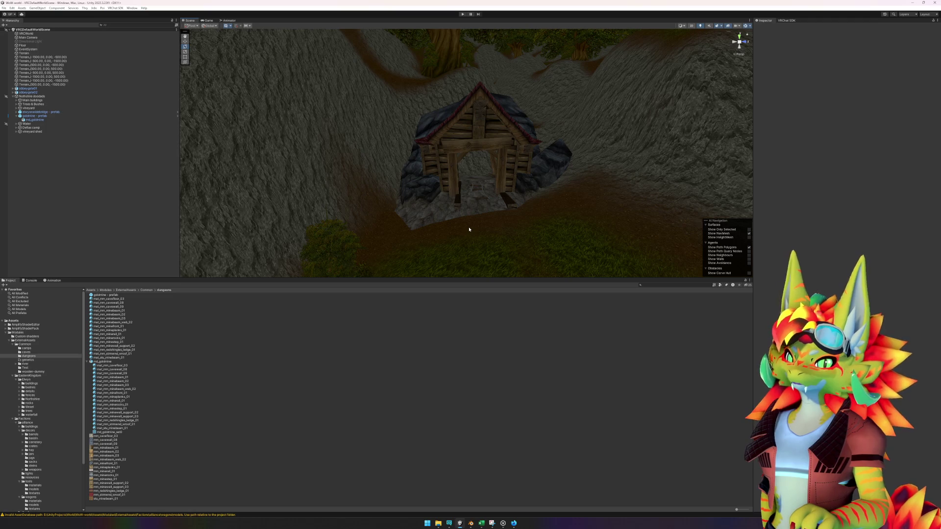
{"action": "mouse_move", "coordinate": [470, 237]}
{"action": "left_mouse_down"}
{"action": "mouse_move", "coordinate": [387, 278]}
{"action": "mouse_move", "coordinate": [395, 261]}
{"action": "mouse_move", "coordinate": [608, 265]}
{"action": "mouse_move", "coordinate": [535, 222]}
{"action": "mouse_move", "coordinate": [567, 227]}
{"action": "mouse_move", "coordinate": [559, 240]}
{"action": "left_mouse_up"}
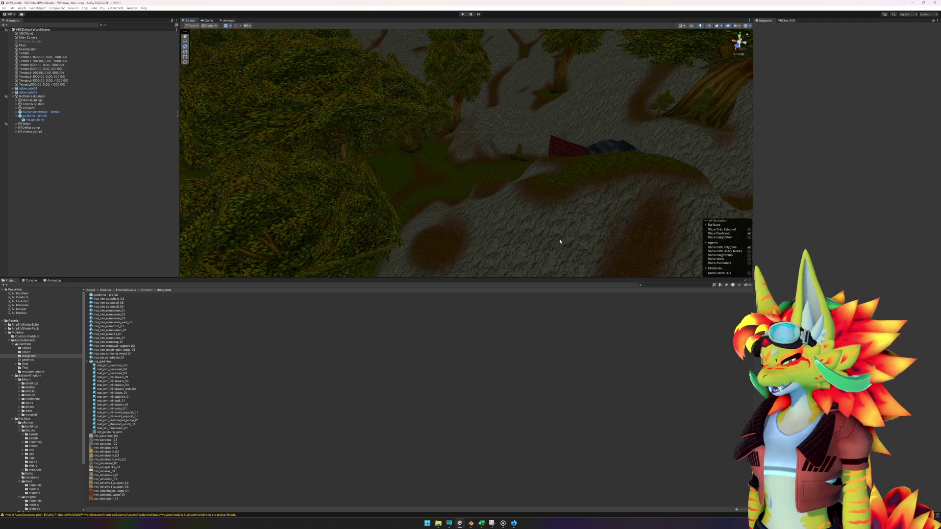
{"action": "left_click", "coordinate": [509, 524]}
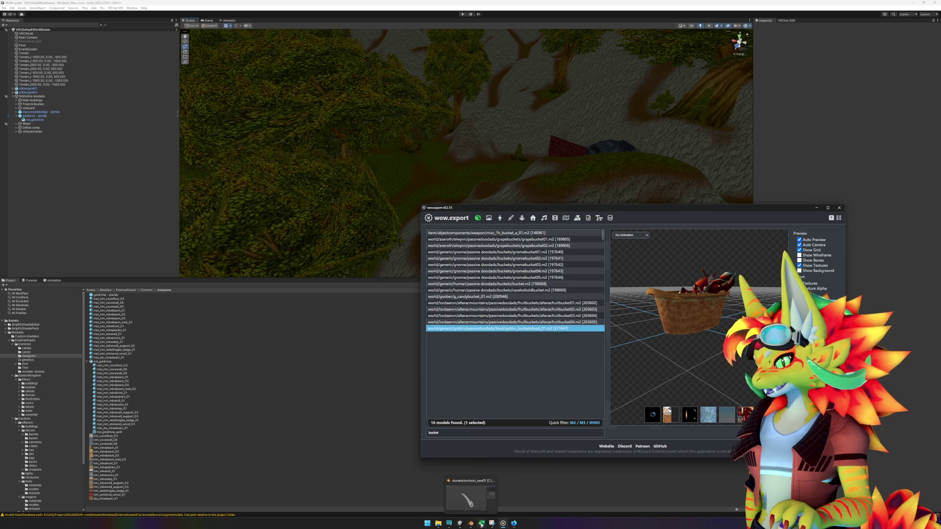
{"action": "left_click", "coordinate": [516, 525]}
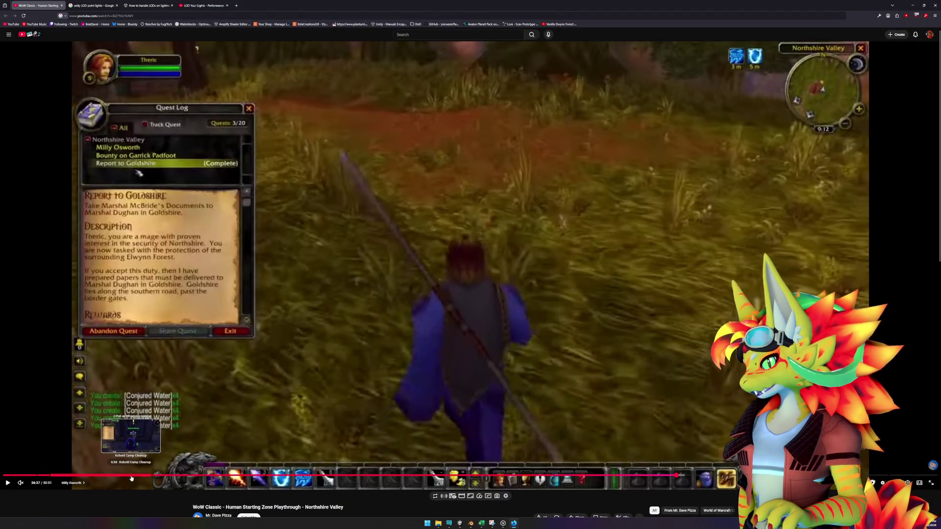
- Seek the Northshire Valley video to about 10:22 and pause on the barrels and crates by the wall
{"action": "left_click", "coordinate": [182, 476]}
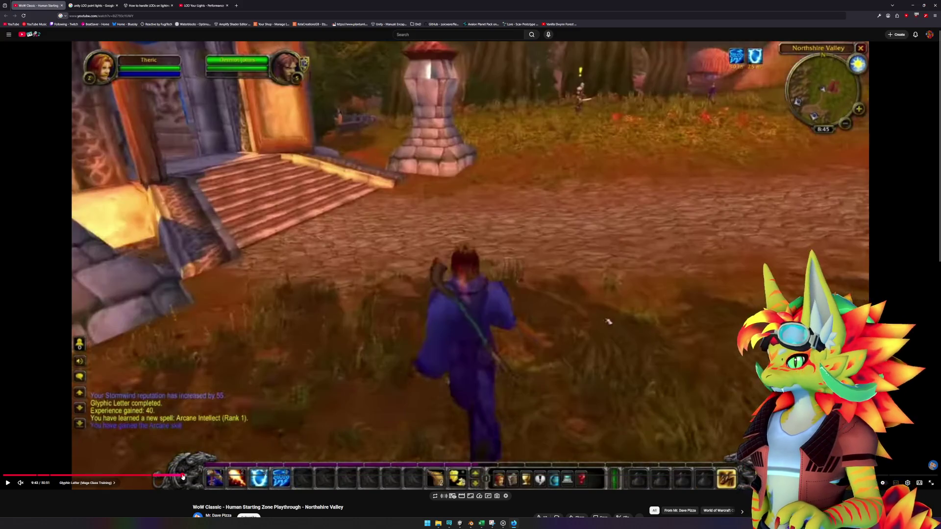
{"action": "key", "text": "space"}
{"action": "key", "text": "Right"}
{"action": "key", "text": "Right"}
{"action": "key", "text": "Right"}
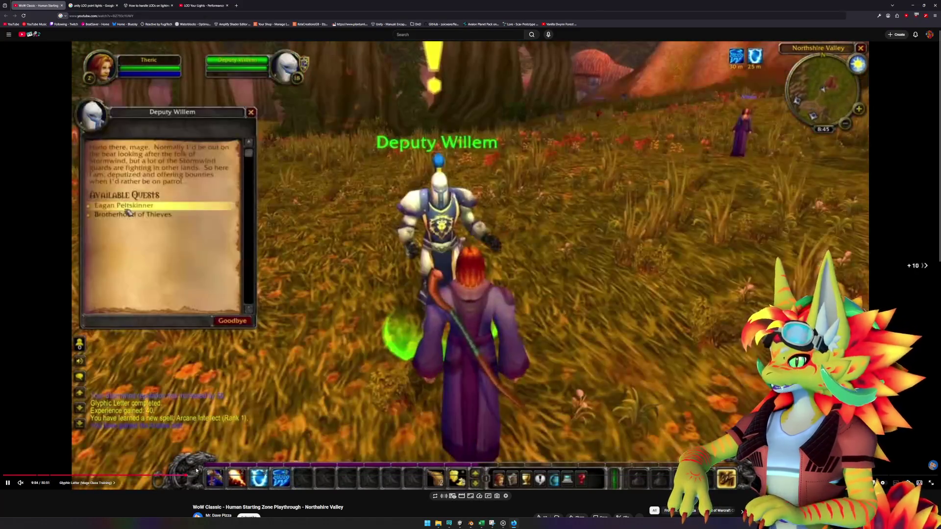
{"action": "key", "text": "Right"}
{"action": "key", "text": "Right"}
{"action": "key", "text": "Right"}
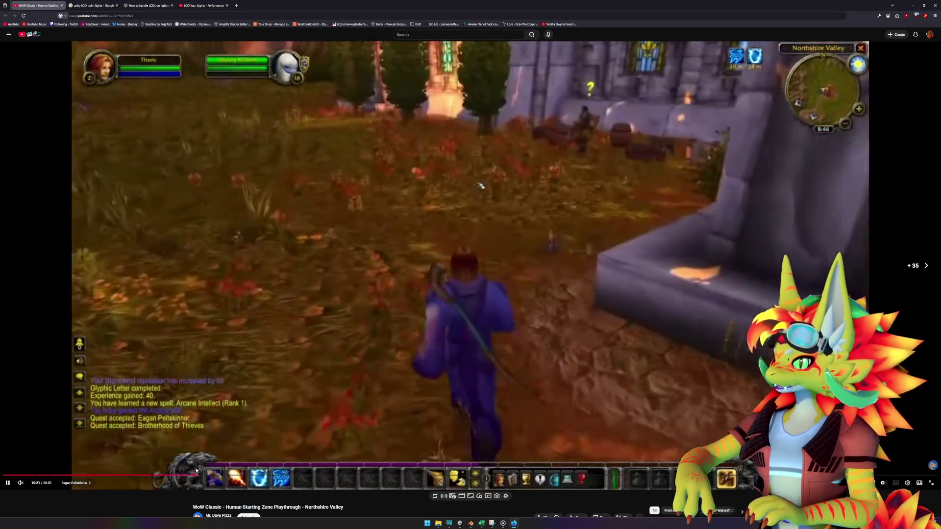
{"action": "key", "text": "space"}
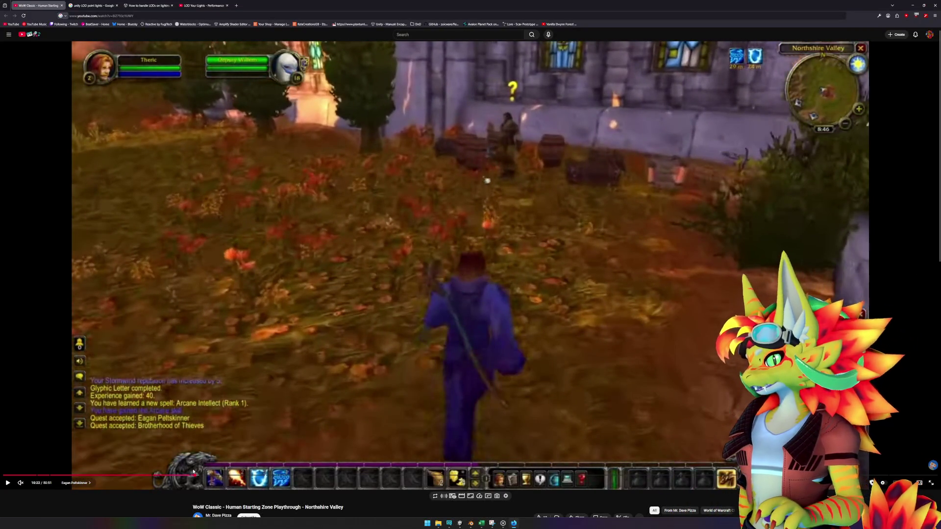
{"action": "key", "text": "space"}
{"action": "key", "text": "space"}
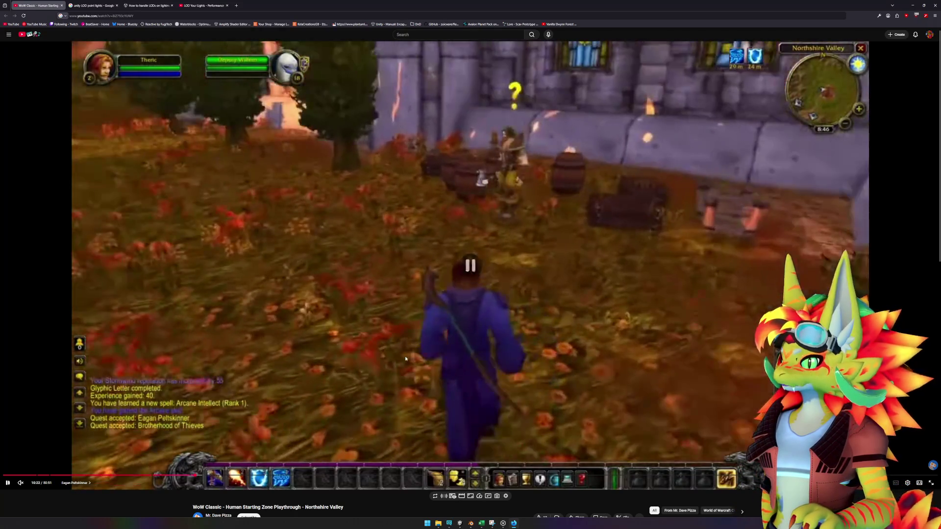
{"action": "key", "text": "space"}
{"action": "key", "text": "space"}
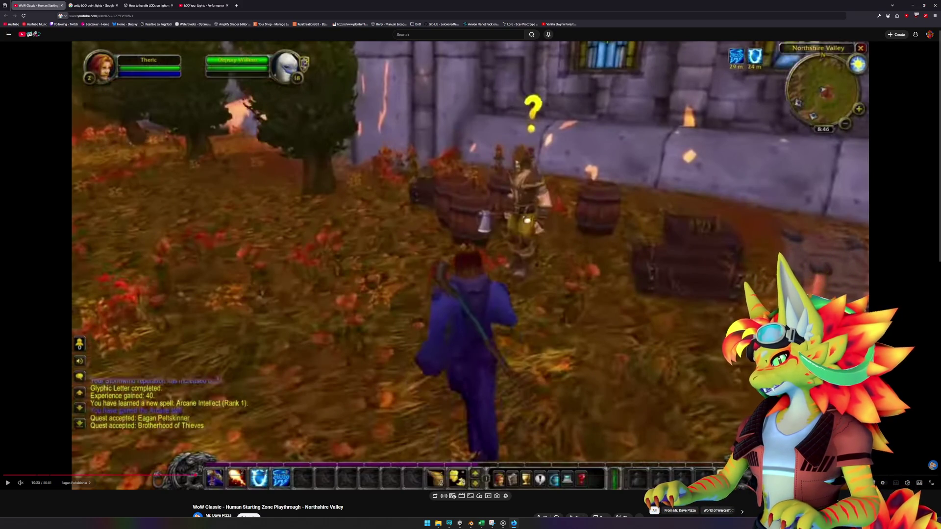
- Back in Unity, expand Main buildings and centre the trader-wagons group on its child wagons
{"action": "left_click", "coordinate": [459, 524]}
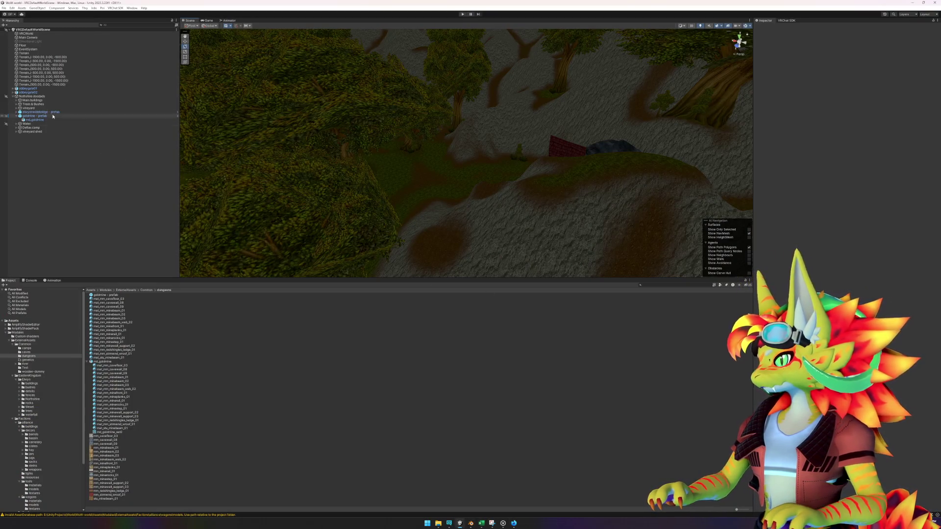
{"action": "double_click", "coordinate": [33, 100]}
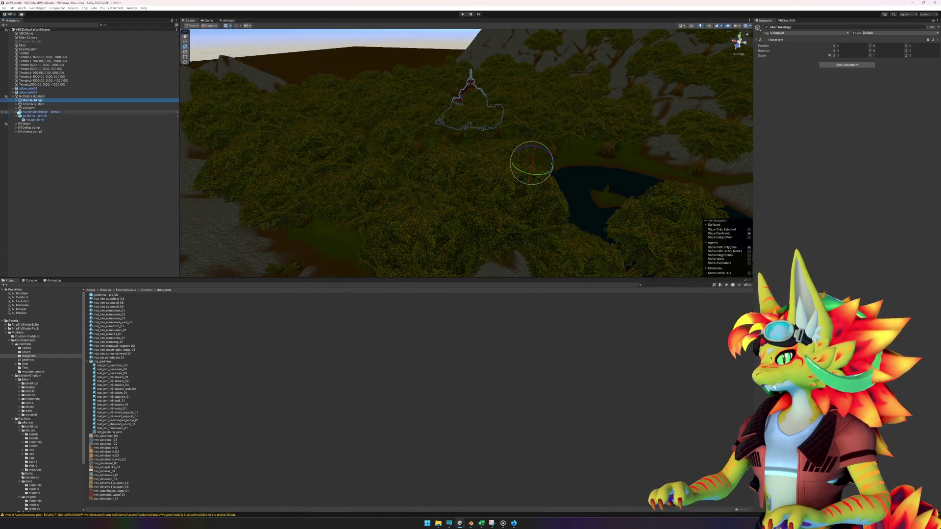
{"action": "left_click", "coordinate": [17, 100]}
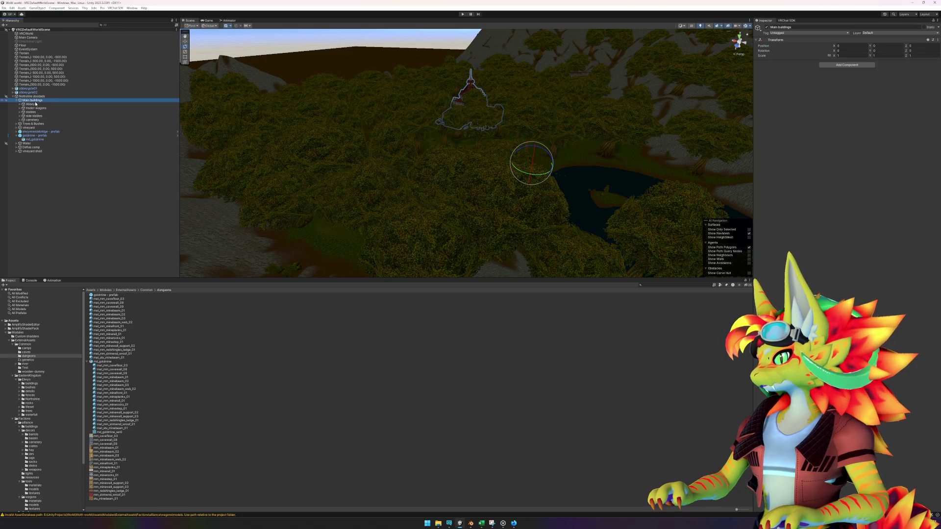
{"action": "left_click", "coordinate": [30, 104]}
{"action": "key", "text": "Down"}
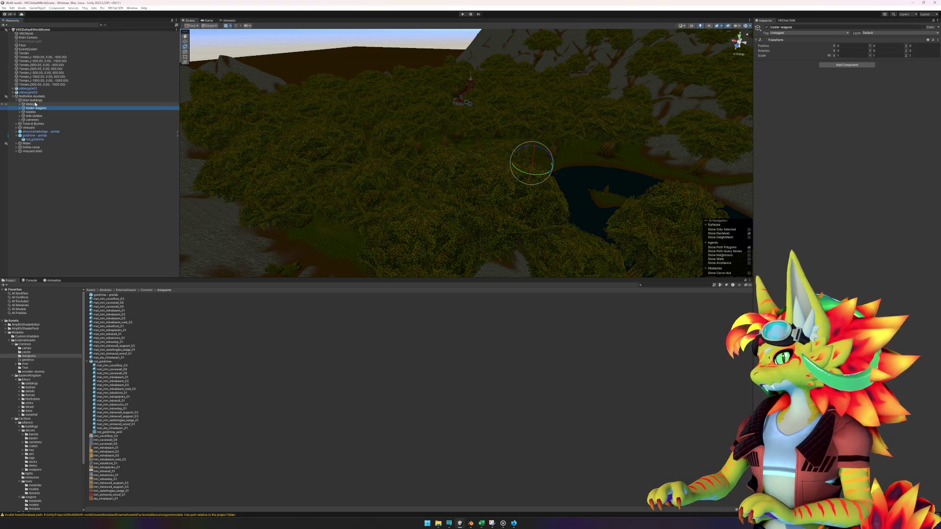
{"action": "left_click", "coordinate": [38, 8]}
{"action": "left_click", "coordinate": [49, 97]}
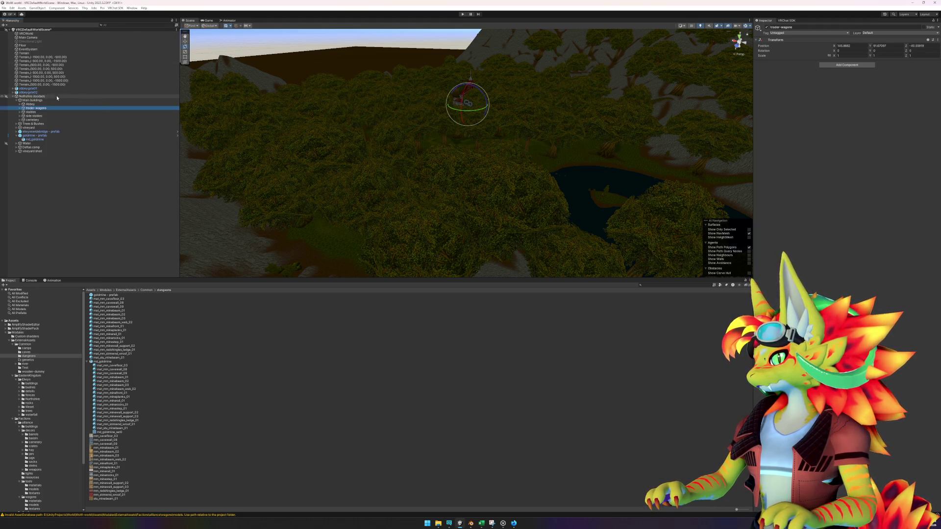
- Centre Main buildings on its children, frame it, and pan across the abbey courtyard
{"action": "left_click", "coordinate": [36, 112]}
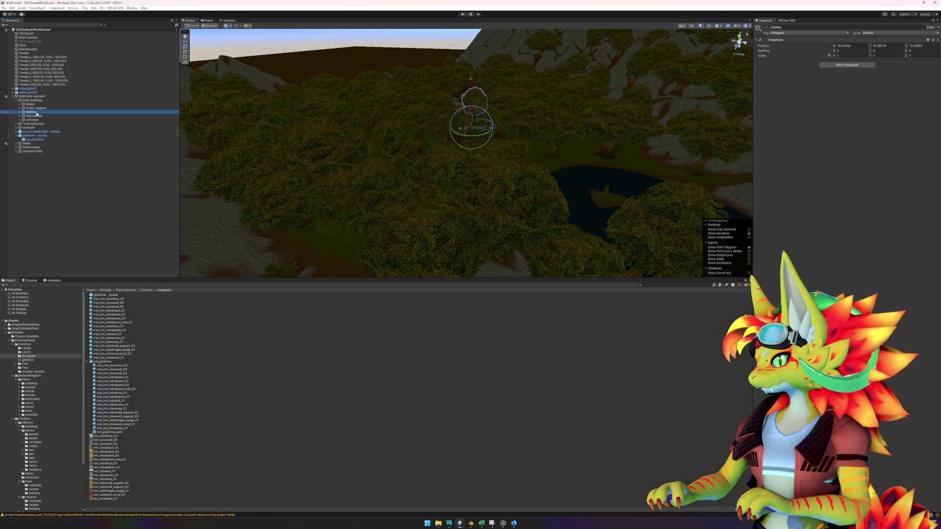
{"action": "key", "text": "Down"}
{"action": "key", "text": "Down"}
{"action": "key", "text": "Up"}
{"action": "key", "text": "Up"}
{"action": "key", "text": "Up"}
{"action": "key", "text": "Up"}
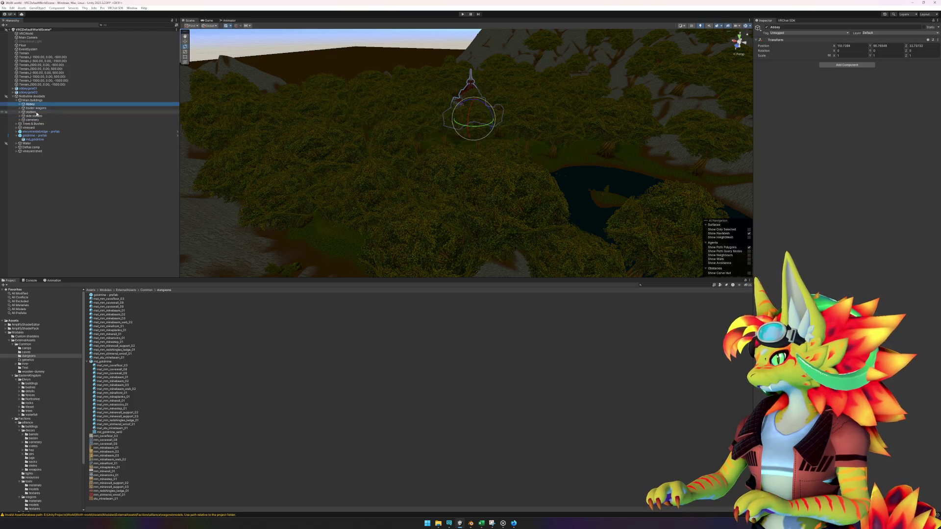
{"action": "key", "text": "Up"}
{"action": "left_click", "coordinate": [37, 7]}
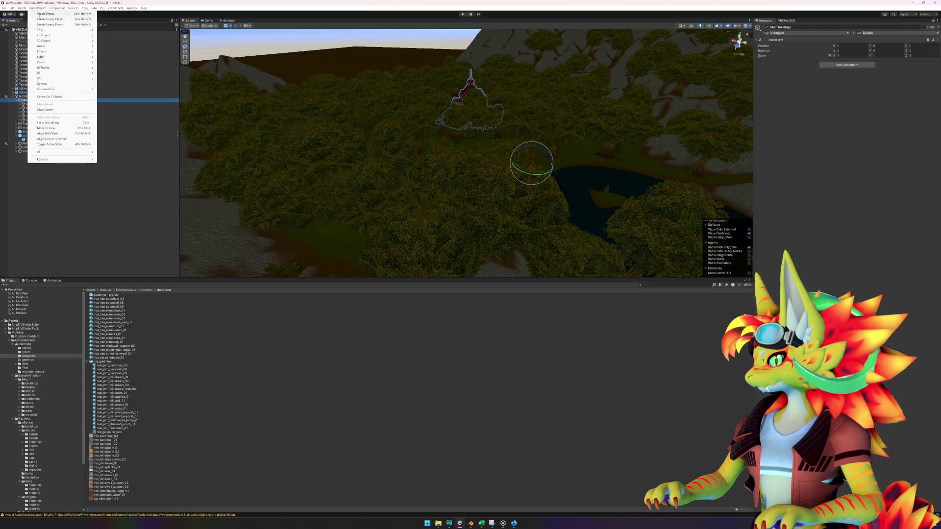
{"action": "left_click", "coordinate": [49, 96]}
{"action": "key", "text": "f"}
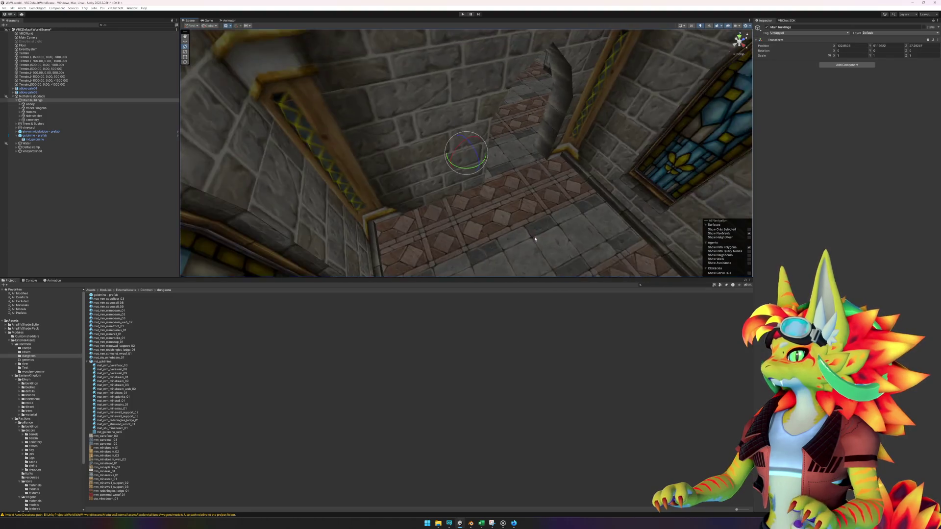
{"action": "mouse_move", "coordinate": [519, 246]}
{"action": "left_mouse_down"}
{"action": "mouse_move", "coordinate": [566, 193]}
{"action": "mouse_move", "coordinate": [561, 200]}
{"action": "mouse_move", "coordinate": [546, 172]}
{"action": "mouse_move", "coordinate": [621, 191]}
{"action": "mouse_move", "coordinate": [653, 216]}
{"action": "mouse_move", "coordinate": [580, 193]}
{"action": "mouse_move", "coordinate": [684, 182]}
{"action": "mouse_move", "coordinate": [587, 185]}
{"action": "mouse_move", "coordinate": [542, 174]}
{"action": "left_mouse_up"}
{"action": "left_click", "coordinate": [490, 142]}
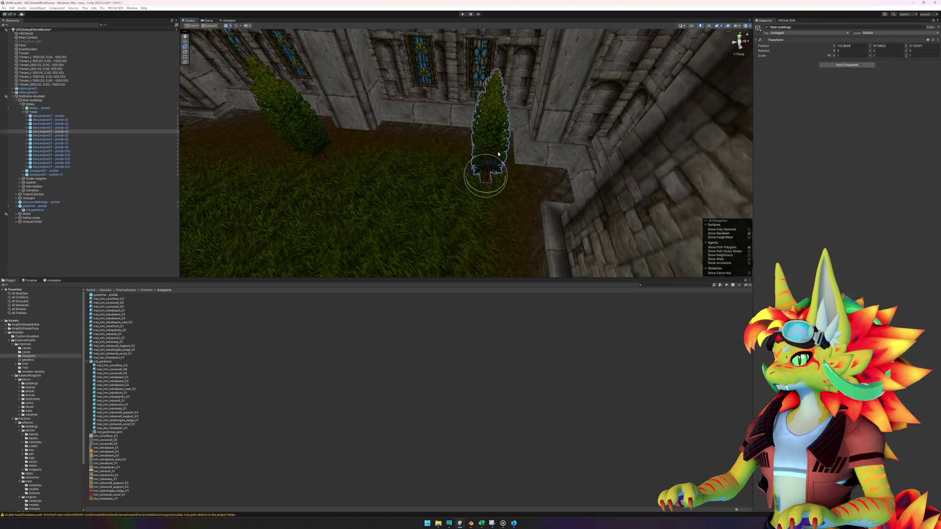
{"action": "left_click", "coordinate": [513, 524]}
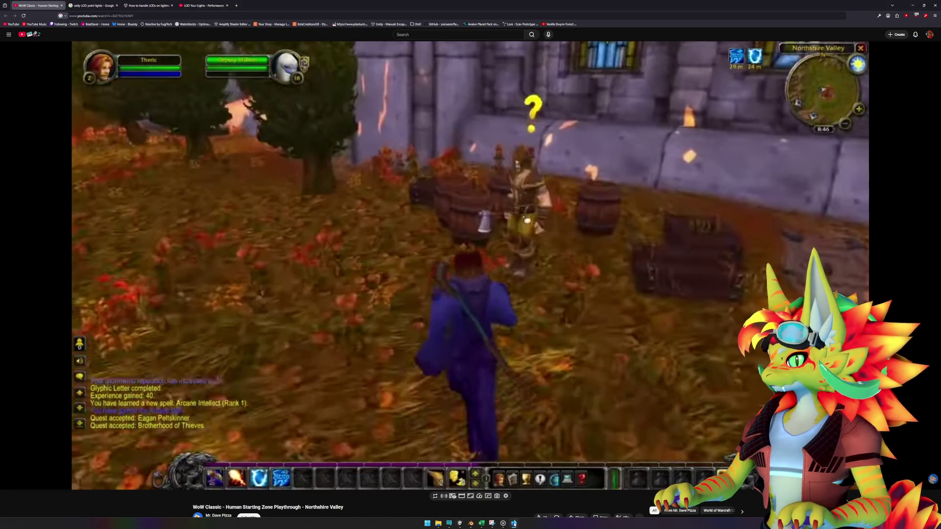
{"action": "key", "text": "Left"}
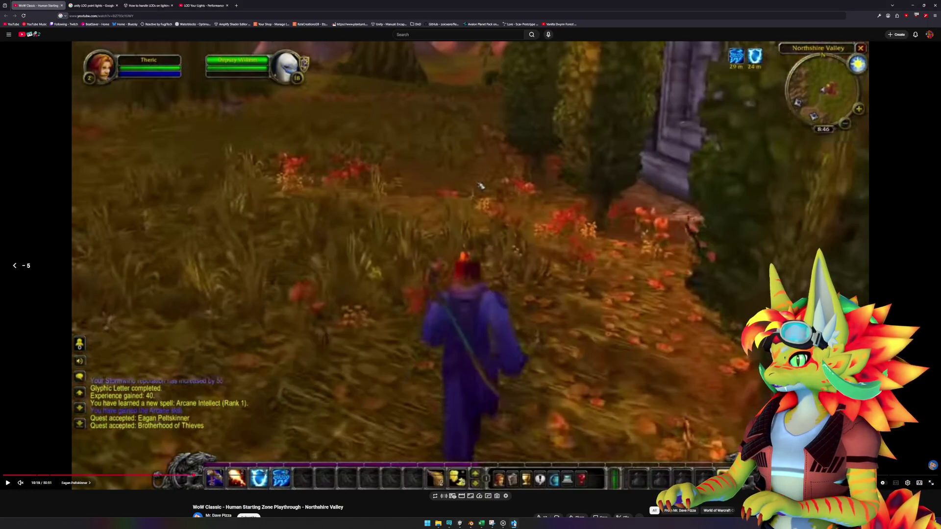
{"action": "key", "text": "space"}
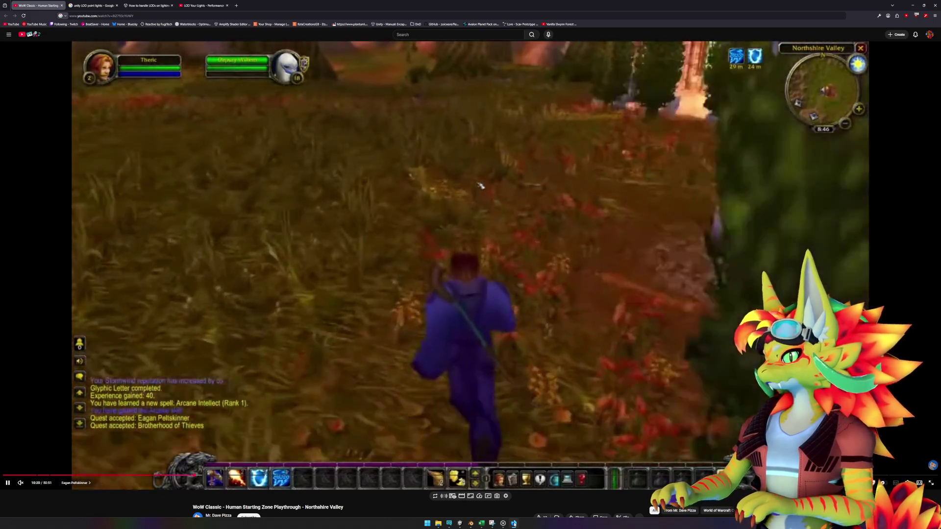
{"action": "key", "text": "space"}
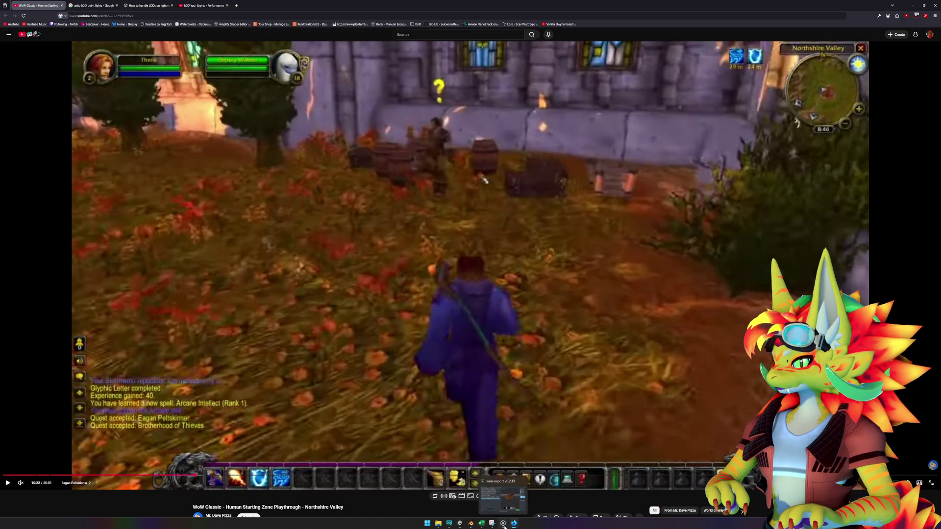
{"action": "left_click", "coordinate": [460, 523]}
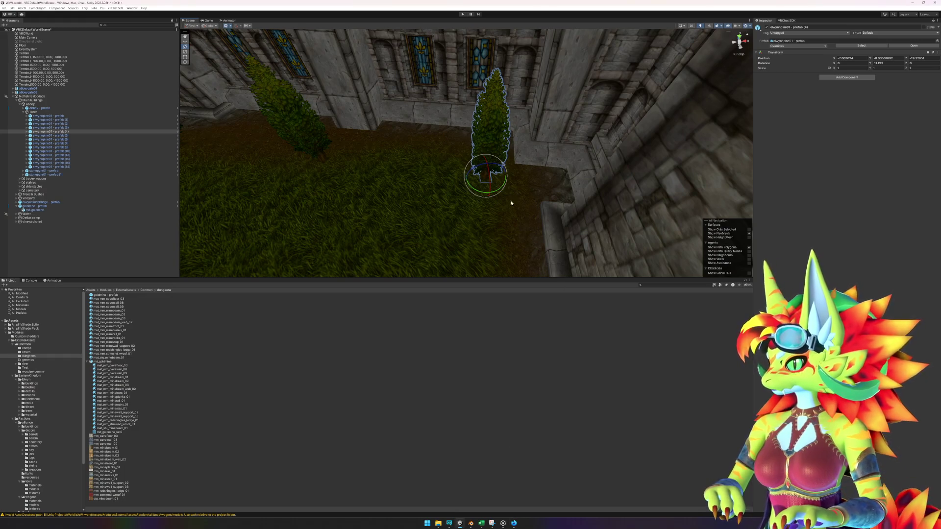
- Delete two elwynnpine01 pine trees from the courtyard
{"action": "double_click", "coordinate": [84, 132]}
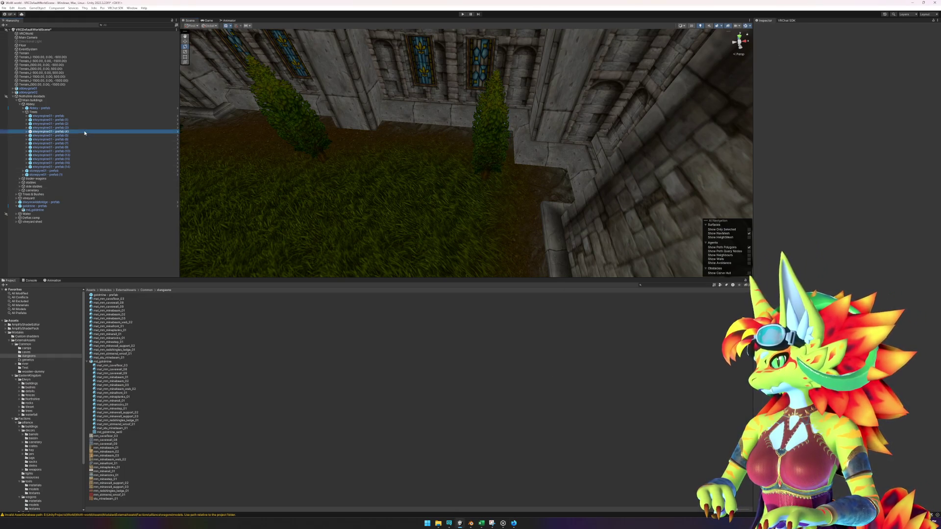
{"action": "key", "text": "Delete"}
{"action": "left_click", "coordinate": [498, 232]}
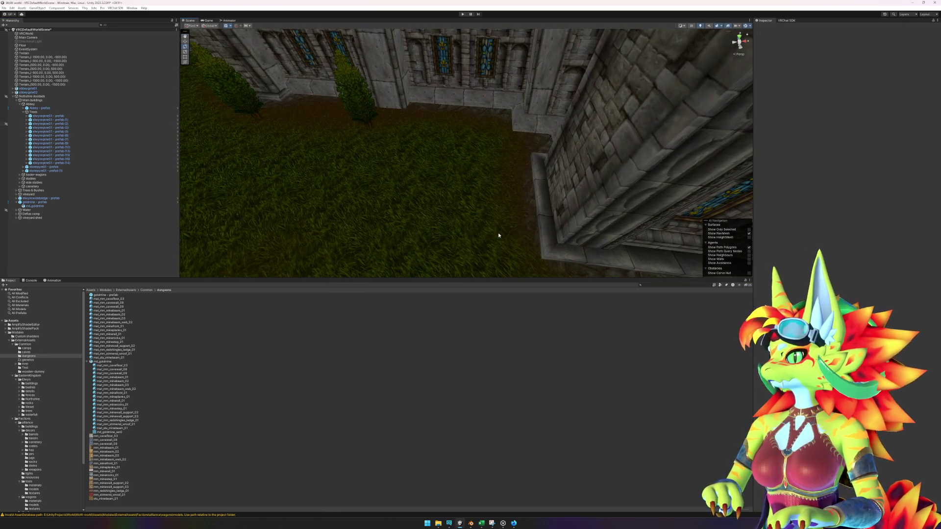
{"action": "key", "text": "Delete"}
{"action": "scroll", "coordinate": [500, 205], "scroll_direction": "up", "scroll_amount": 2}
{"action": "scroll", "coordinate": [483, 167], "scroll_direction": "down", "scroll_amount": 3}
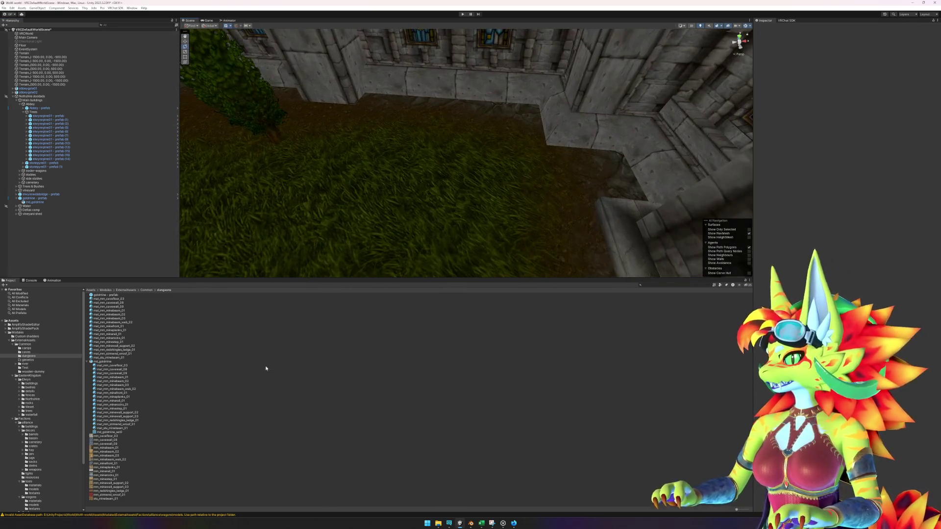
- Drag barrel01 and barrel02 prefabs from the barrels folder onto the courtyard grass
{"action": "left_click", "coordinate": [87, 361]}
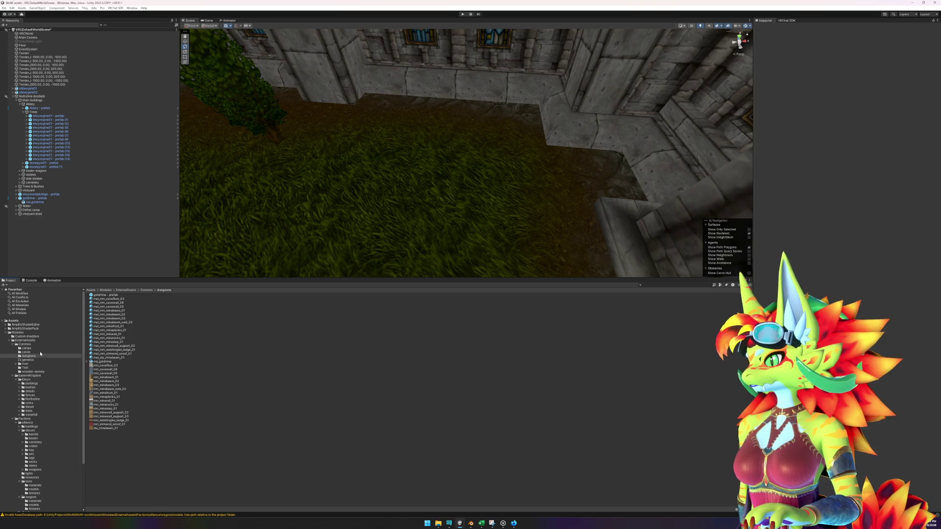
{"action": "left_click", "coordinate": [33, 435]}
{"action": "left_click_drag", "start_coordinate": [116, 309], "coordinate": [340, 123]}
{"action": "left_click_drag", "start_coordinate": [507, 142], "coordinate": [497, 143]}
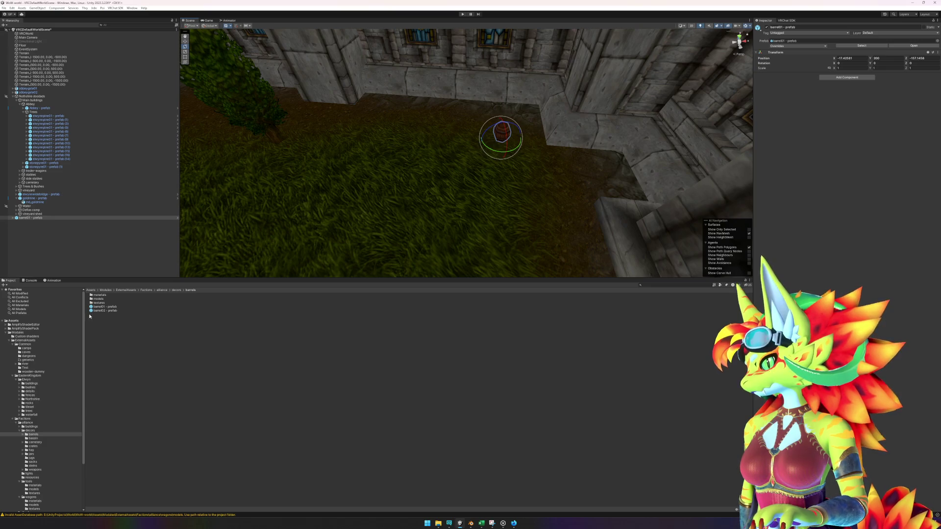
{"action": "left_click_drag", "start_coordinate": [100, 311], "coordinate": [387, 209]}
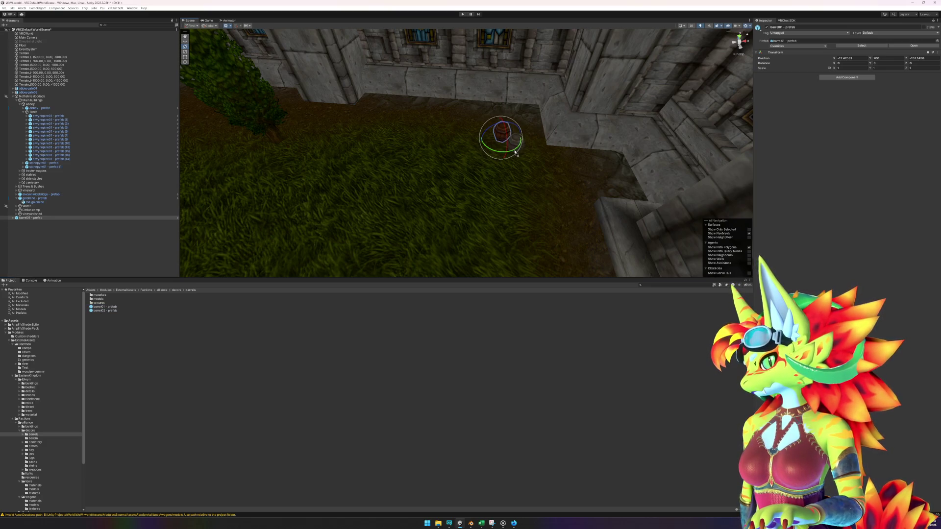
{"action": "left_click_drag", "start_coordinate": [516, 153], "coordinate": [516, 159]}
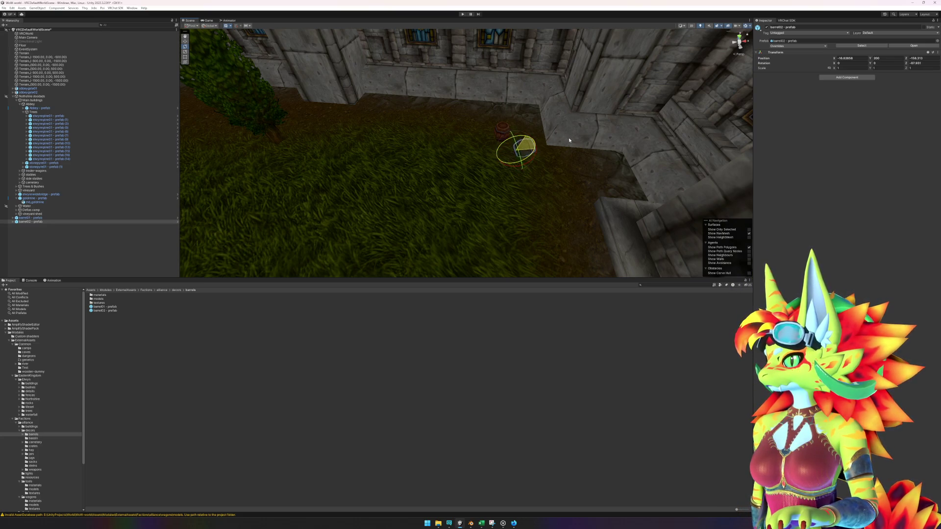
- Lay barrel02 on its side by setting its Rotation Z to -90
{"action": "key", "text": "f"}
{"action": "left_click_drag", "start_coordinate": [551, 160], "coordinate": [525, 146]}
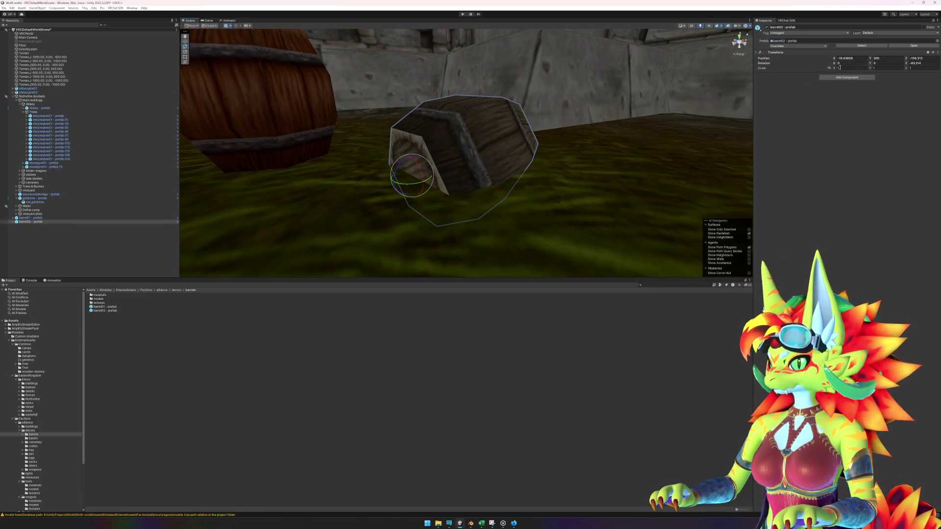
{"action": "left_click", "coordinate": [526, 129]}
{"action": "left_click", "coordinate": [471, 137]}
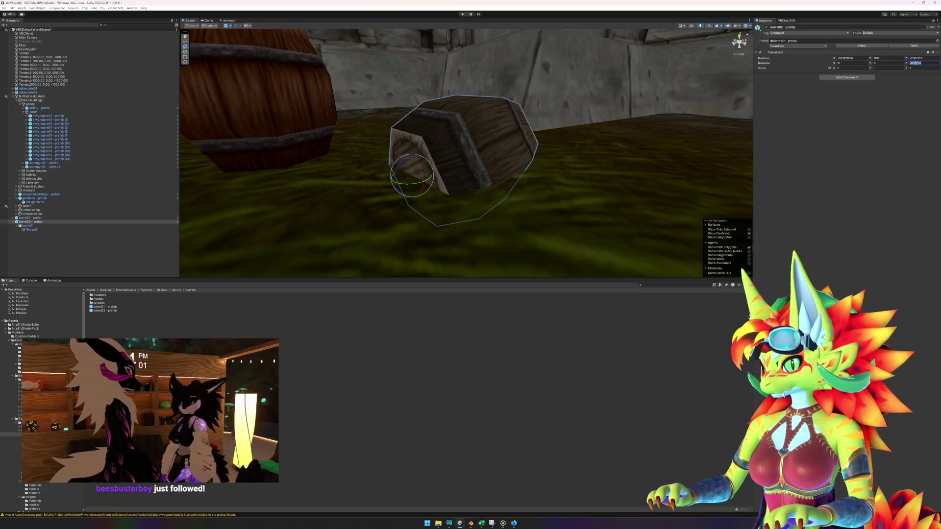
{"action": "left_click", "coordinate": [914, 63]}
{"action": "type", "text": "-90ee"}
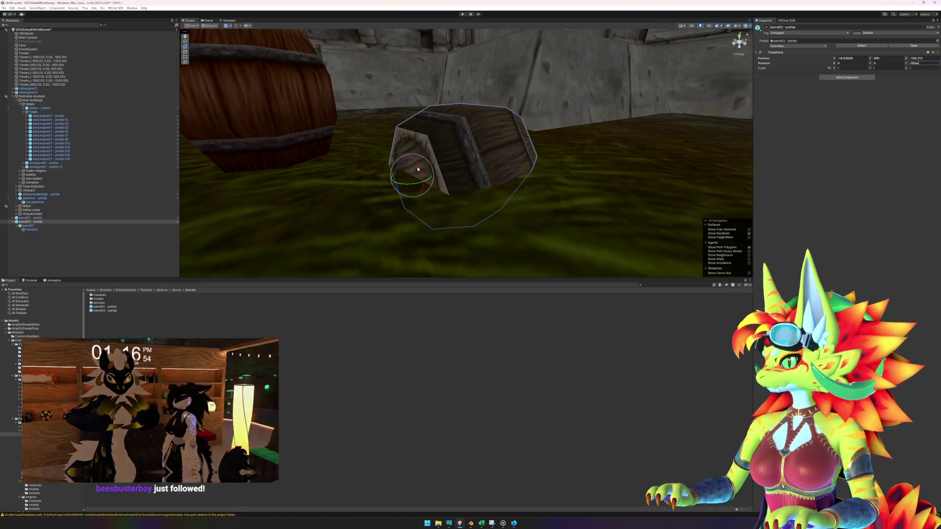
- Raise the lying barrel slightly off the ground with the Move tool
{"action": "left_click", "coordinate": [419, 370]}
{"action": "left_click", "coordinate": [414, 138]}
{"action": "key", "text": "w"}
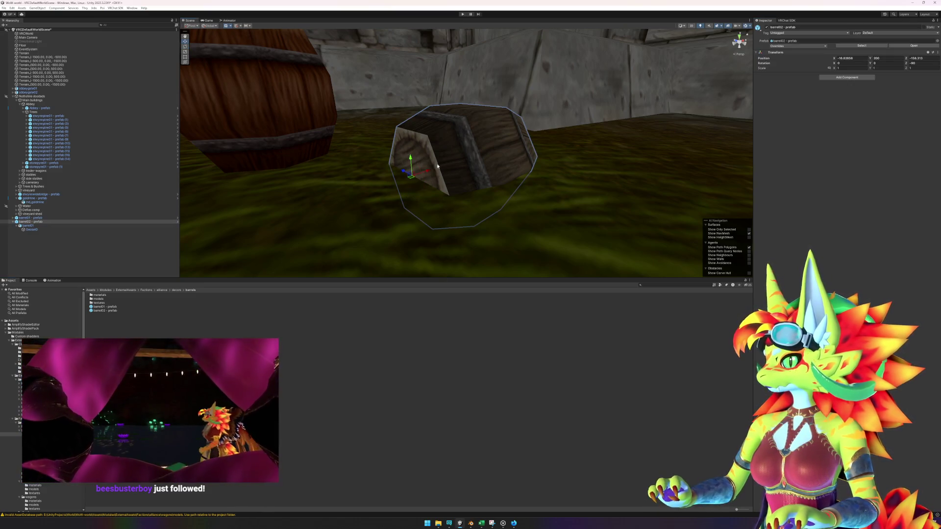
{"action": "scroll", "coordinate": [414, 139], "scroll_direction": "up", "scroll_amount": 3}
{"action": "mouse_move", "coordinate": [415, 138]}
{"action": "left_mouse_down"}
{"action": "mouse_move", "coordinate": [417, 98]}
{"action": "mouse_move", "coordinate": [494, 117]}
{"action": "mouse_move", "coordinate": [401, 209]}
{"action": "left_mouse_up"}
- Add another barrel02 beside the lying one, duplicate it with Ctrl+D, and stack the copy on top
{"action": "left_click", "coordinate": [401, 209]}
{"action": "left_click", "coordinate": [105, 310]}
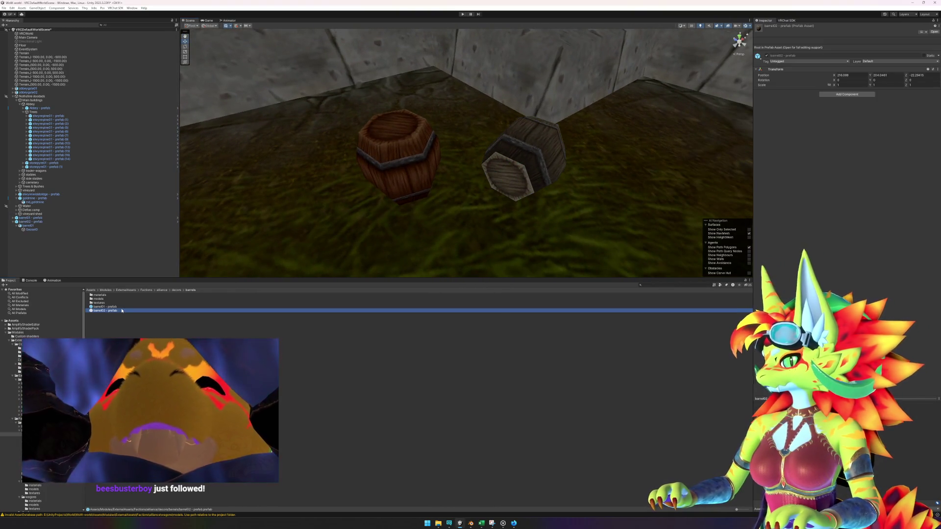
{"action": "mouse_move", "coordinate": [481, 177]}
{"action": "left_mouse_down"}
{"action": "mouse_move", "coordinate": [593, 222]}
{"action": "mouse_move", "coordinate": [543, 196]}
{"action": "left_mouse_up"}
{"action": "key", "text": "ctrl+d"}
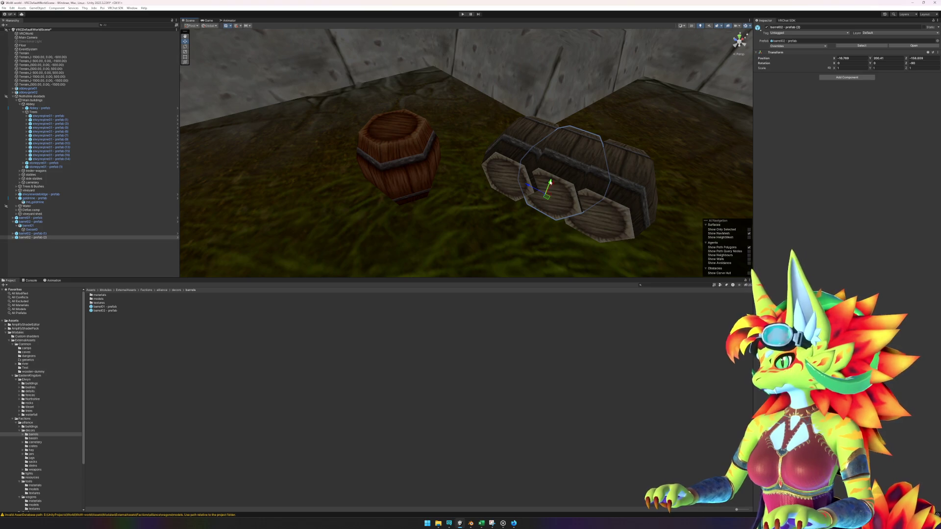
{"action": "mouse_move", "coordinate": [549, 182]}
{"action": "left_mouse_down"}
{"action": "mouse_move", "coordinate": [551, 143]}
{"action": "mouse_move", "coordinate": [559, 147]}
{"action": "mouse_move", "coordinate": [509, 133]}
{"action": "left_mouse_up"}
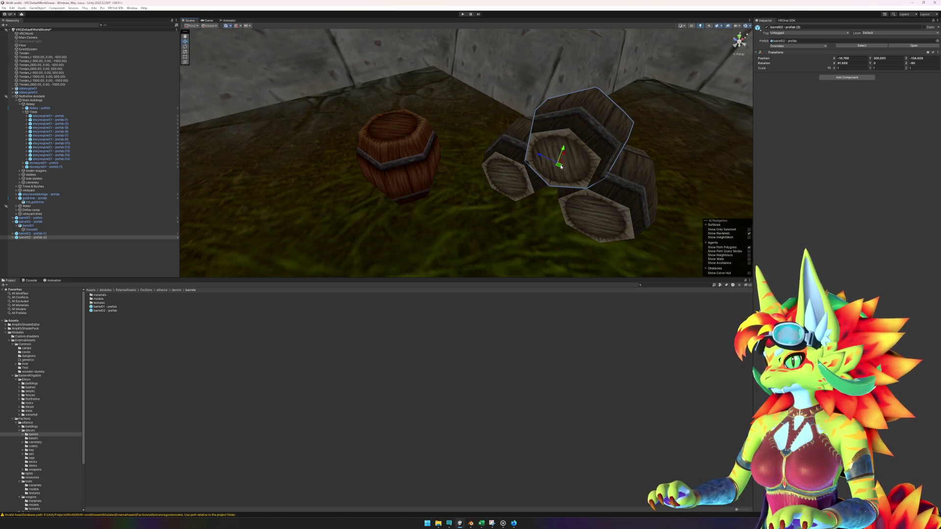
{"action": "left_click_drag", "start_coordinate": [561, 167], "coordinate": [565, 166]}
{"action": "left_click_drag", "start_coordinate": [597, 200], "coordinate": [557, 178]}
{"action": "left_click_drag", "start_coordinate": [526, 148], "coordinate": [524, 138]}
{"action": "left_click_drag", "start_coordinate": [527, 181], "coordinate": [526, 180]}
{"action": "scroll", "coordinate": [525, 180], "scroll_direction": "down", "scroll_amount": 5}
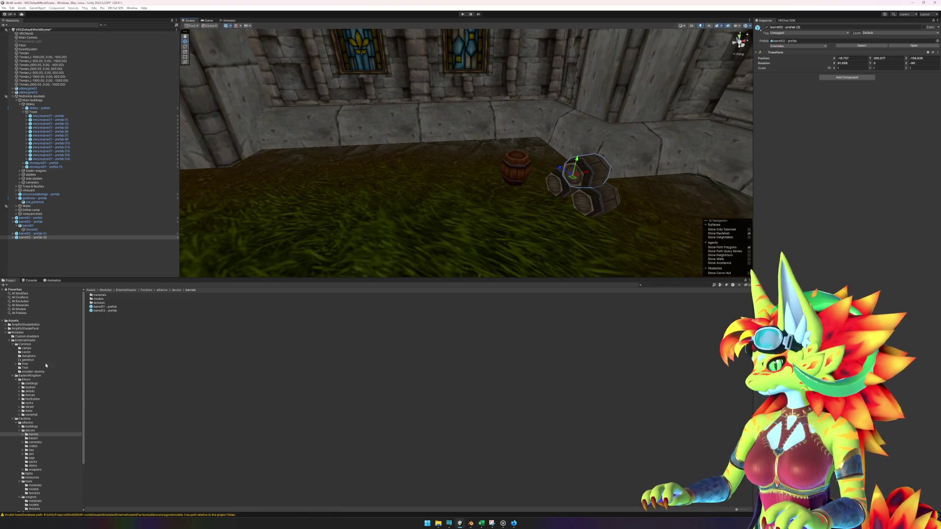
{"action": "left_click", "coordinate": [41, 321]}
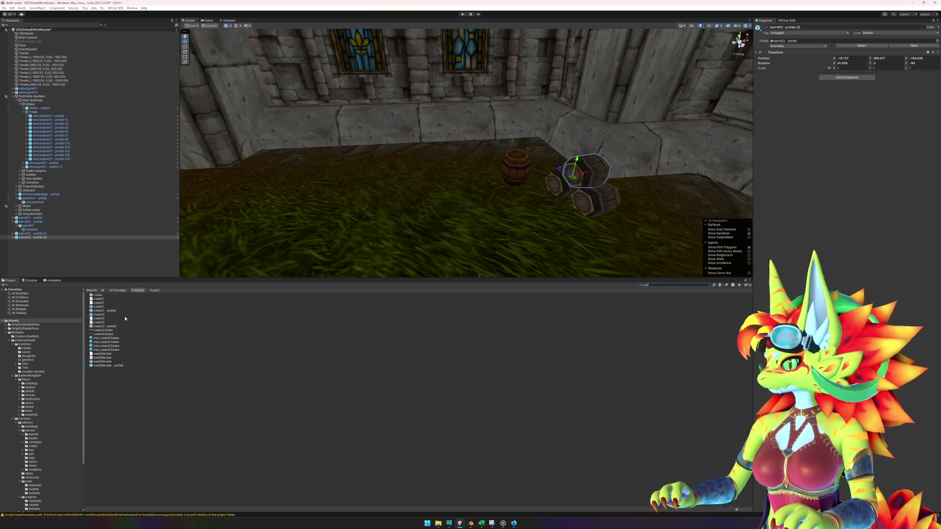
- Place crate01 and crate02 prefabs from the search results in the courtyard
{"action": "left_click", "coordinate": [105, 311]}
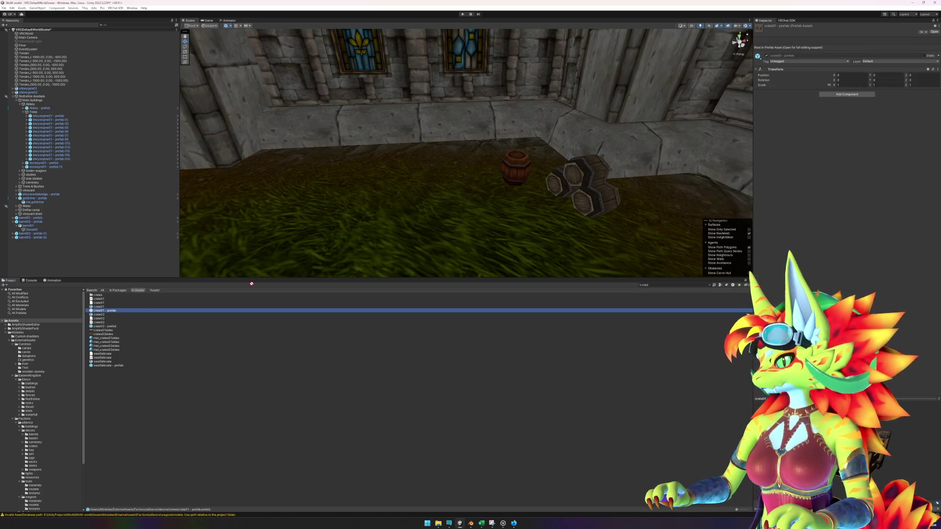
{"action": "left_click_drag", "start_coordinate": [252, 284], "coordinate": [294, 192]}
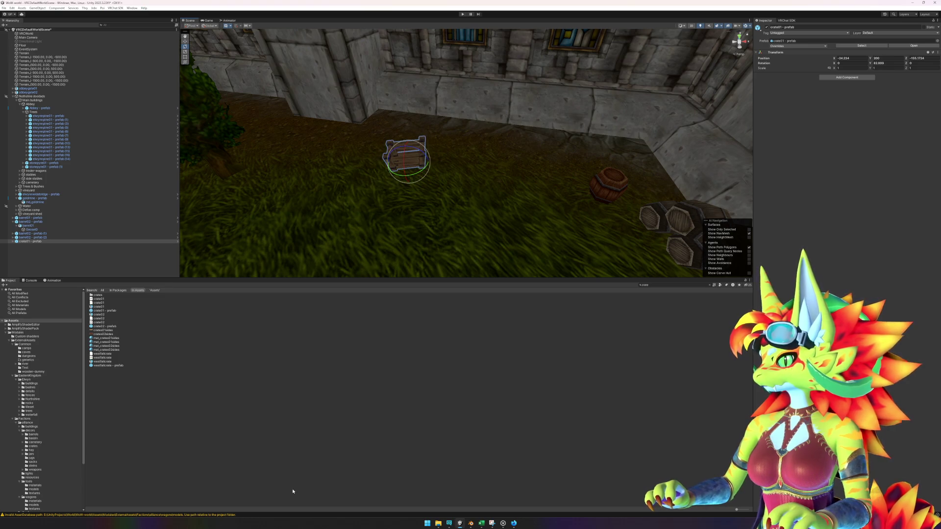
{"action": "left_click", "coordinate": [265, 446]}
{"action": "left_click", "coordinate": [112, 327]}
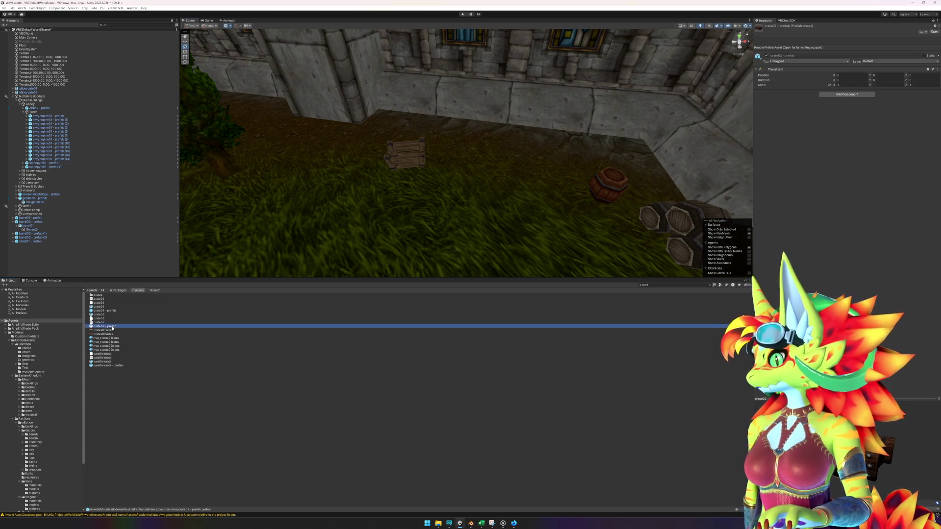
{"action": "mouse_move", "coordinate": [113, 328]}
{"action": "left_mouse_down"}
{"action": "mouse_move", "coordinate": [459, 185]}
{"action": "mouse_move", "coordinate": [462, 161]}
{"action": "mouse_move", "coordinate": [518, 183]}
{"action": "mouse_move", "coordinate": [468, 197]}
{"action": "left_mouse_up"}
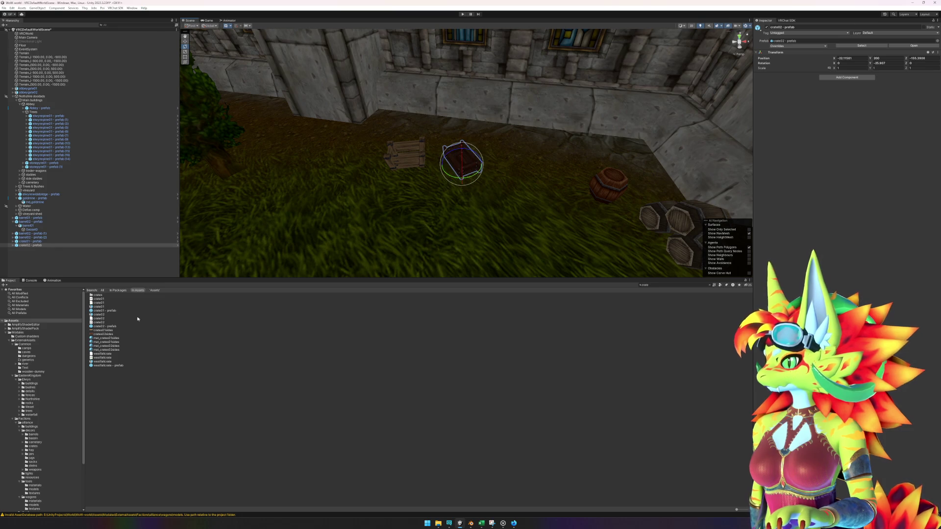
- Duplicate crate02 and shift the copy up and right at a slight tilt
{"action": "left_click", "coordinate": [29, 257]}
{"action": "left_click", "coordinate": [30, 245]}
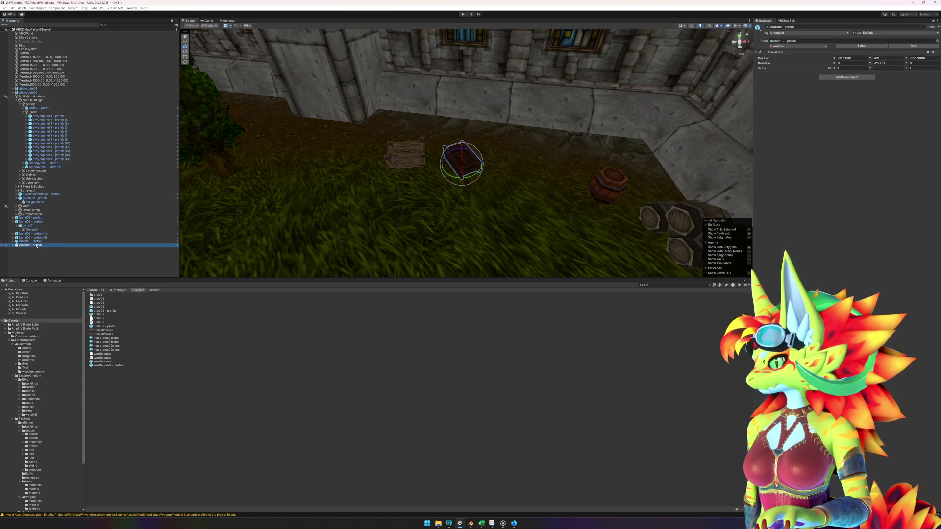
{"action": "key", "text": "ctrl+d"}
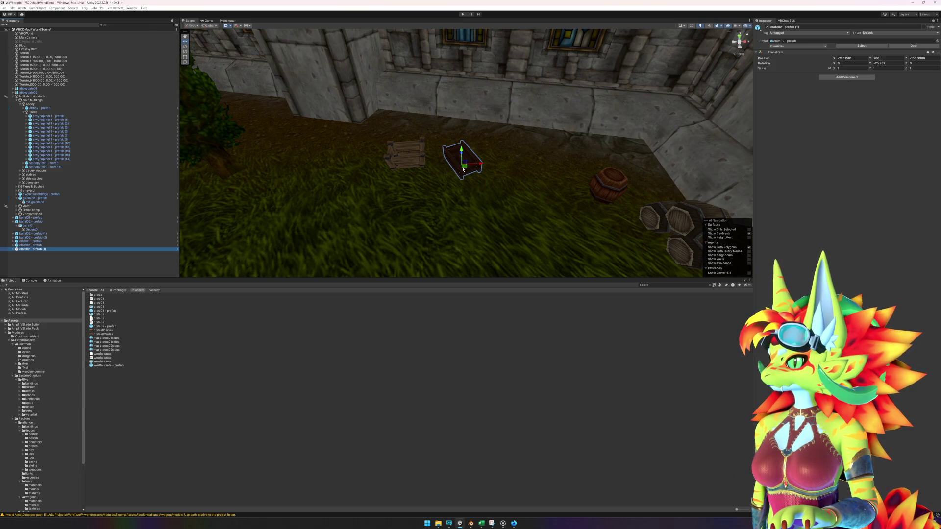
{"action": "mouse_move", "coordinate": [463, 170]}
{"action": "left_mouse_down"}
{"action": "mouse_move", "coordinate": [486, 161]}
{"action": "mouse_move", "coordinate": [536, 178]}
{"action": "left_mouse_up"}
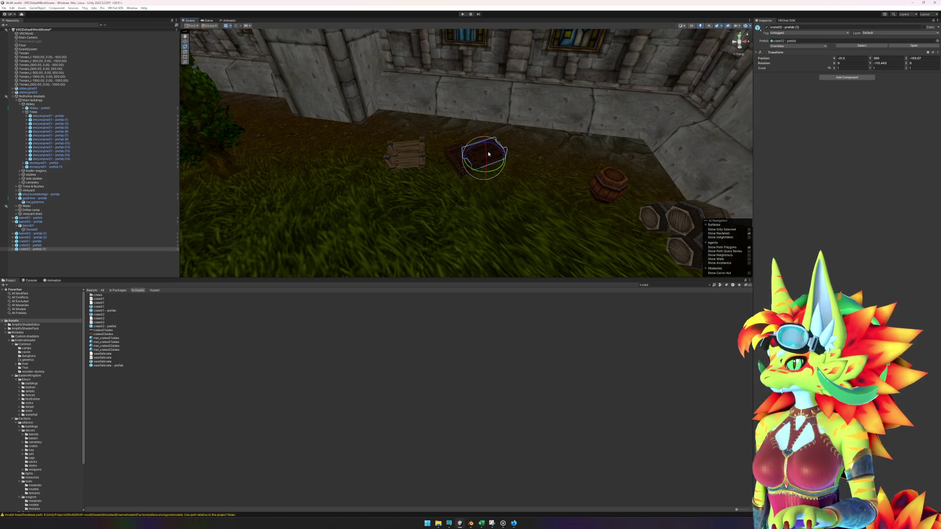
{"action": "left_click_drag", "start_coordinate": [473, 146], "coordinate": [489, 143]}
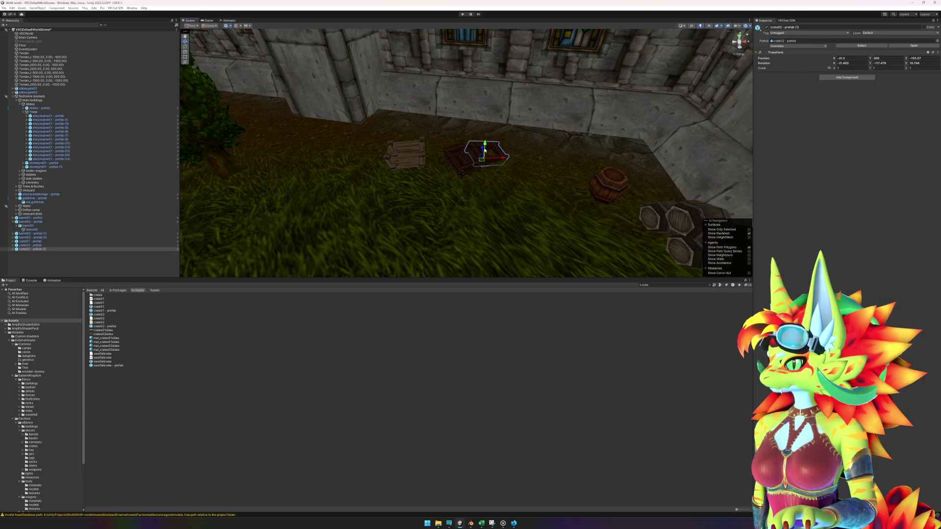
- Seat the crate lid on top of the open crate, then switch to the WoW reference video
{"action": "key", "text": "f"}
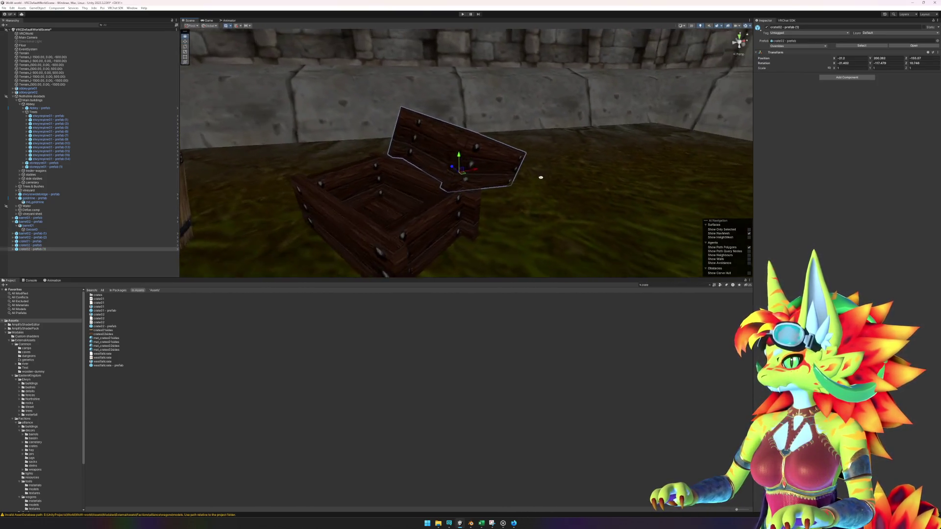
{"action": "left_click_drag", "start_coordinate": [540, 177], "coordinate": [442, 157]}
{"action": "left_click", "coordinate": [463, 155]}
{"action": "left_click", "coordinate": [463, 156]}
{"action": "mouse_move", "coordinate": [563, 192]}
{"action": "left_mouse_down"}
{"action": "mouse_move", "coordinate": [449, 161]}
{"action": "mouse_move", "coordinate": [477, 154]}
{"action": "mouse_move", "coordinate": [460, 218]}
{"action": "left_mouse_up"}
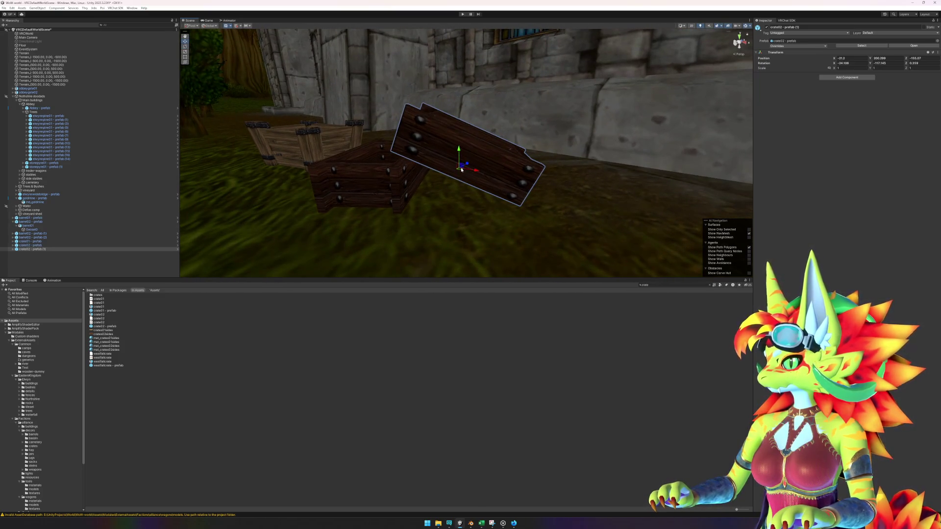
{"action": "mouse_move", "coordinate": [460, 170]}
{"action": "left_mouse_down"}
{"action": "mouse_move", "coordinate": [451, 156]}
{"action": "mouse_move", "coordinate": [462, 210]}
{"action": "mouse_move", "coordinate": [542, 227]}
{"action": "mouse_move", "coordinate": [524, 232]}
{"action": "left_mouse_up"}
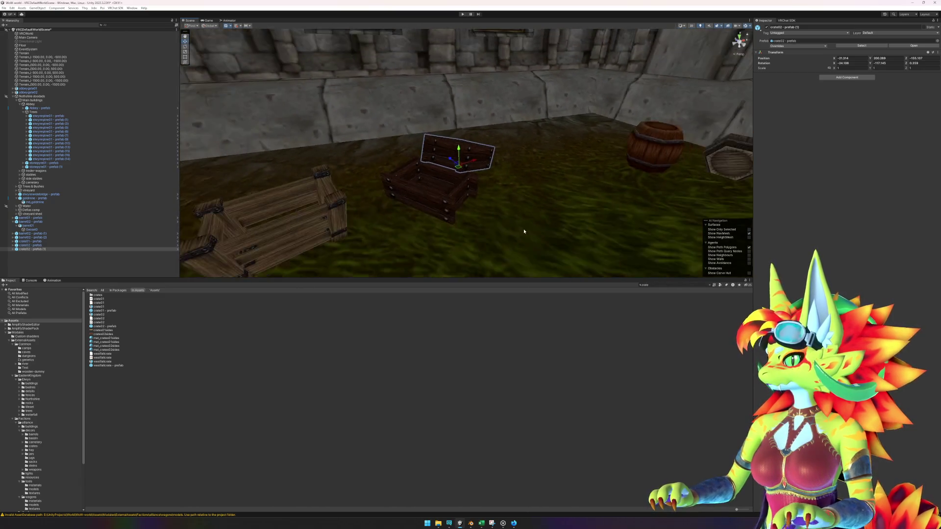
{"action": "scroll", "coordinate": [534, 237], "scroll_direction": "down", "scroll_amount": 10}
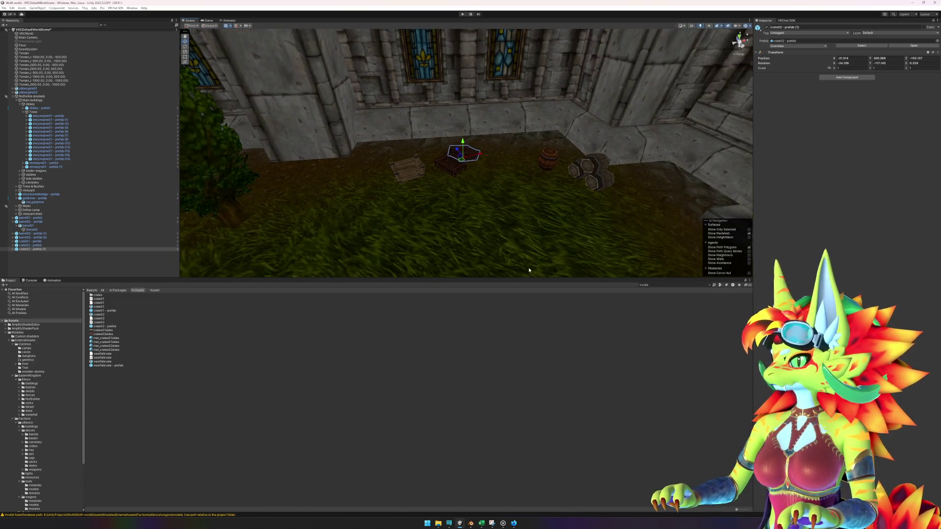
{"action": "left_click", "coordinate": [243, 380]}
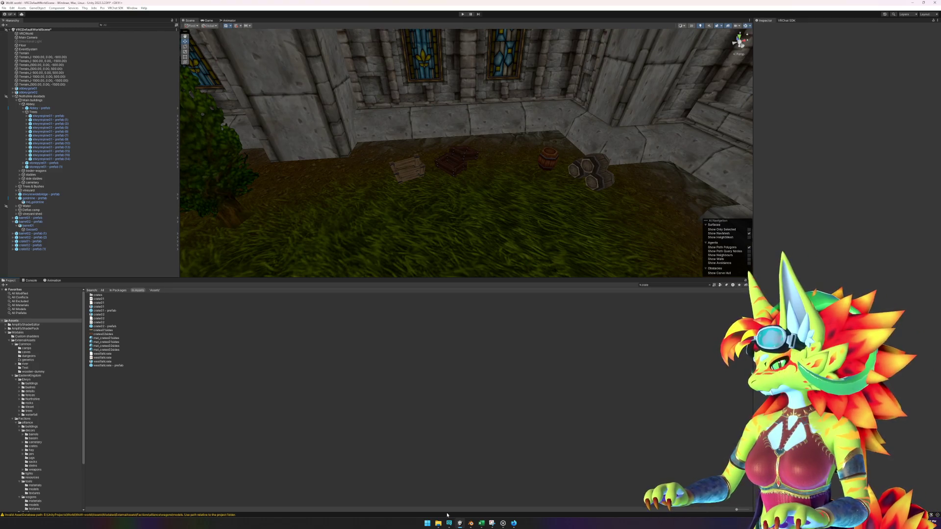
{"action": "left_click", "coordinate": [513, 524]}
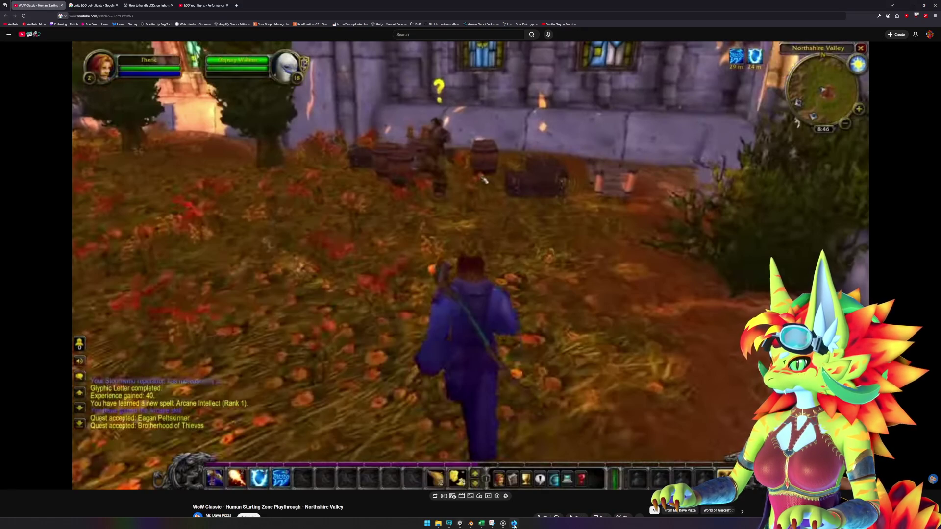
- Play the Northshire footage to about 10:24 to study the wall barrels, then return to Unity
{"action": "left_click", "coordinate": [537, 369]}
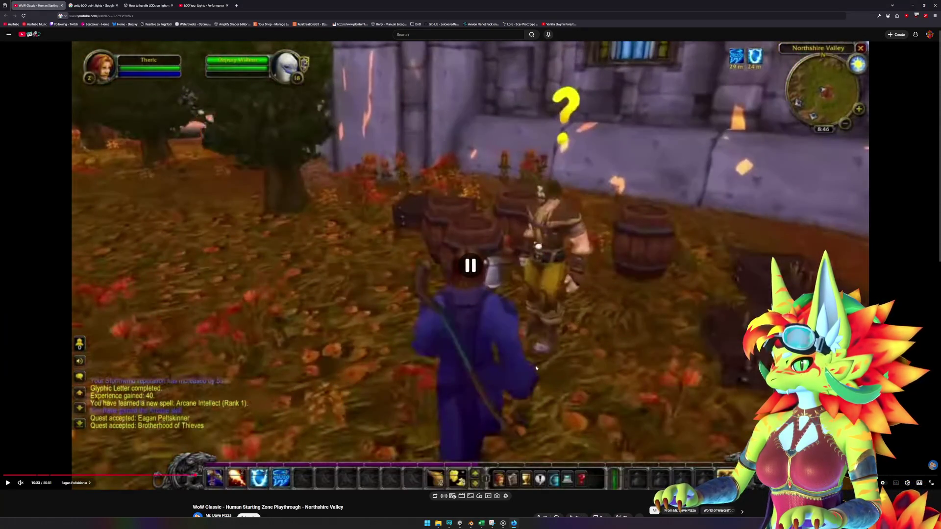
{"action": "left_click", "coordinate": [550, 362]}
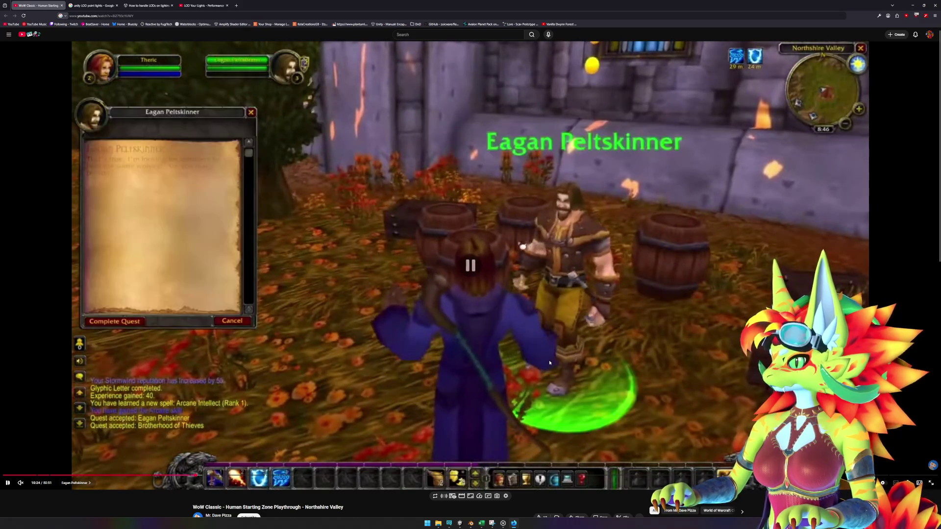
{"action": "left_click", "coordinate": [460, 524]}
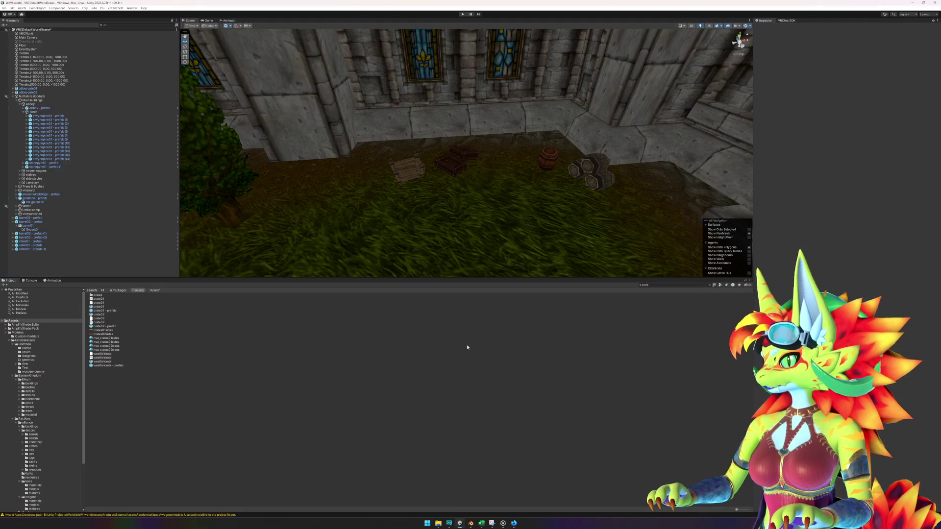
- In wow.export, search 'rug' and preview the bear-skin, Stormwind, centaur and tauren rugs
{"action": "left_click", "coordinate": [501, 523]}
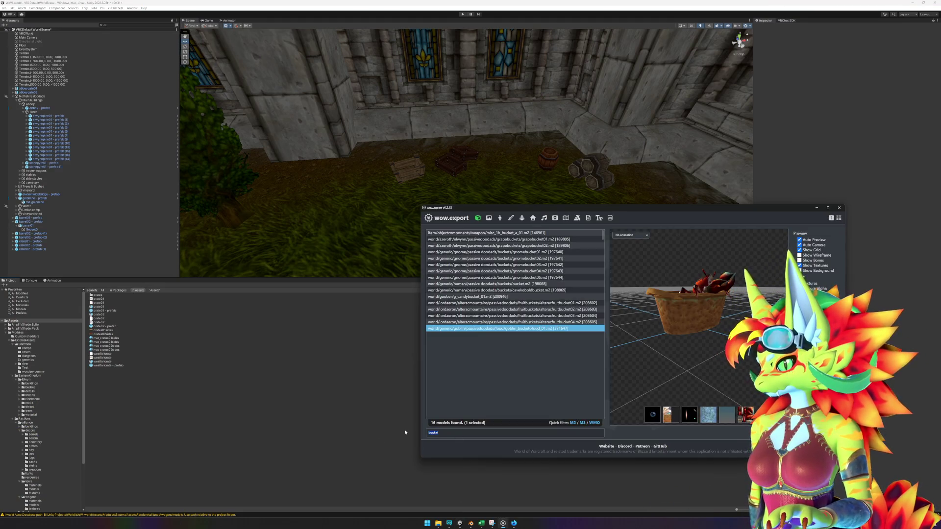
{"action": "type", "text": "cet"}
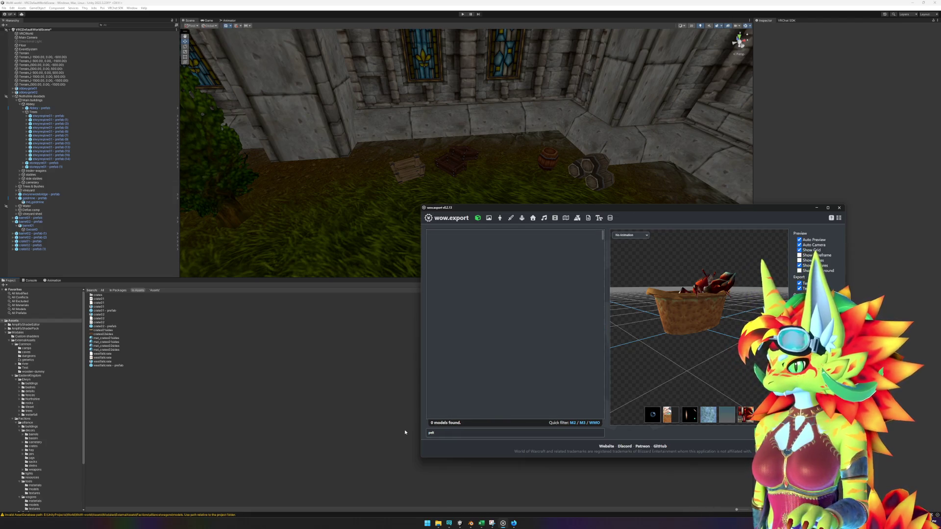
{"action": "key", "text": "BackSpace"}
{"action": "key", "text": "BackSpace"}
{"action": "key", "text": "BackSpace"}
{"action": "type", "text": "rug"}
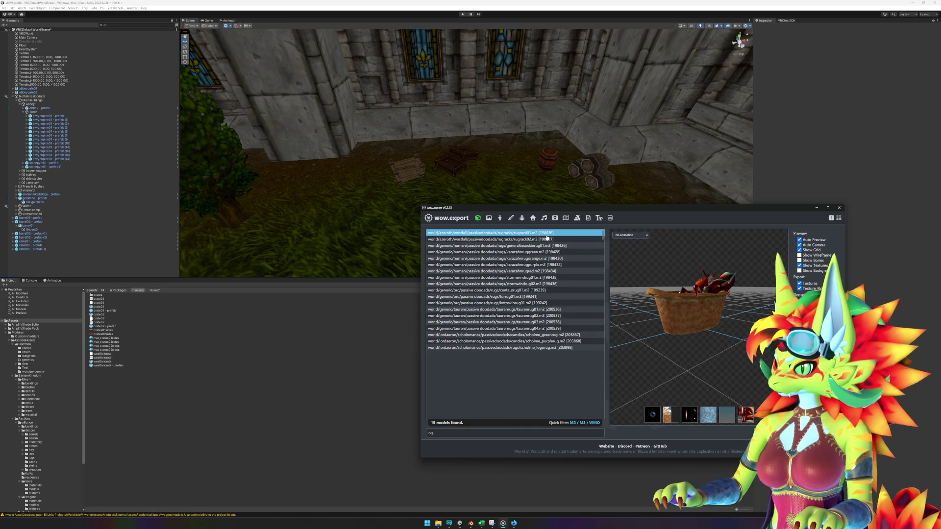
{"action": "left_click", "coordinate": [548, 234]}
{"action": "key", "text": "Down"}
{"action": "key", "text": "Down"}
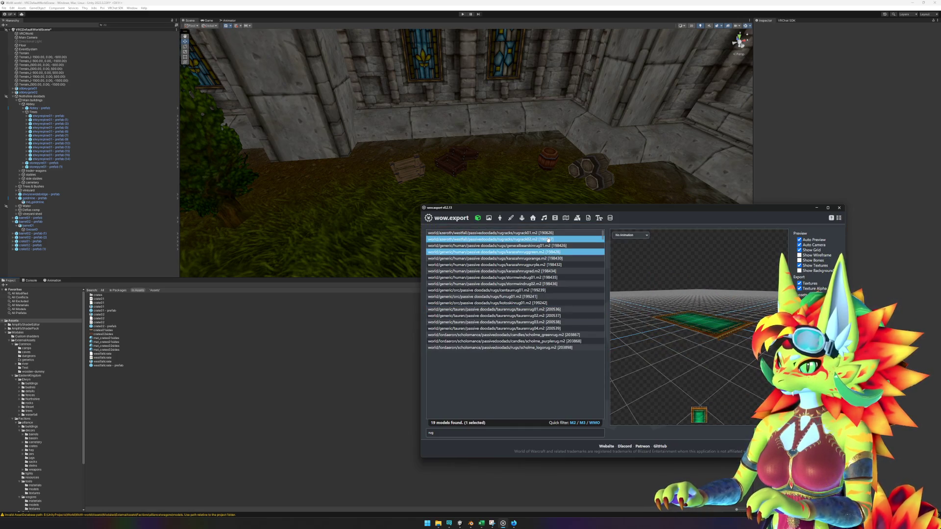
{"action": "key", "text": "Down"}
{"action": "key", "text": "Down"}
{"action": "key", "text": "Down"}
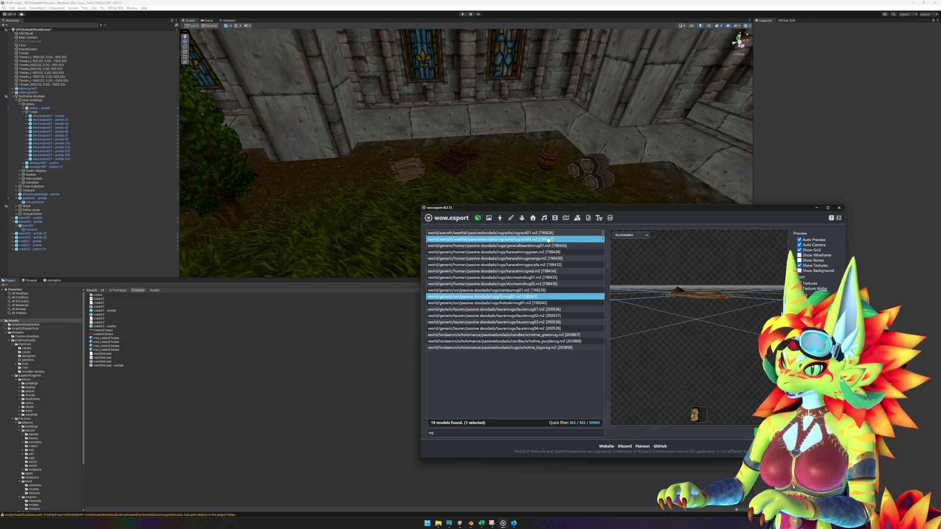
{"action": "key", "text": "Down"}
{"action": "key", "text": "Down"}
{"action": "key", "text": "Down"}
{"action": "key", "text": "Down"}
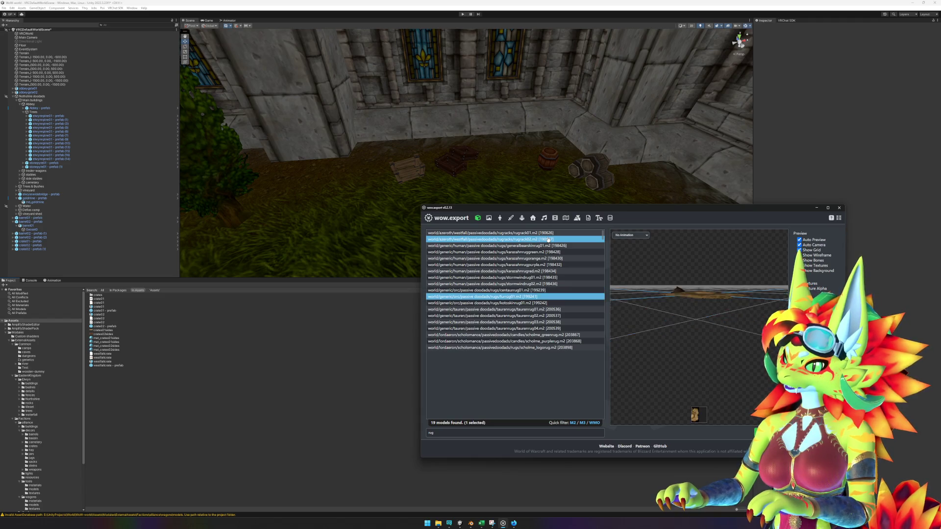
{"action": "key", "text": "Down"}
{"action": "key", "text": "Down"}
{"action": "key", "text": "Down"}
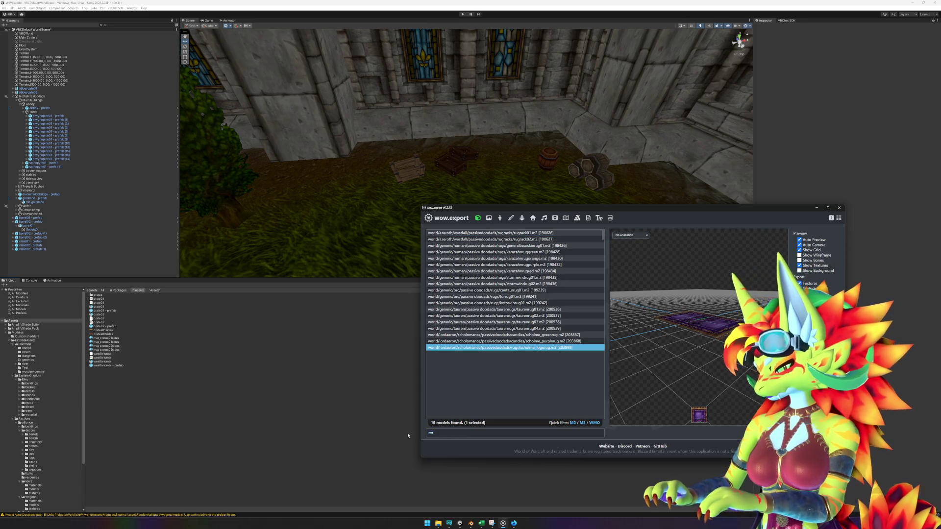
- Search 'meat' and preview the meat wagon, shop sign, ogre chains, meat racks and orc sign
{"action": "type", "text": "at"}
{"action": "left_click", "coordinate": [556, 233]}
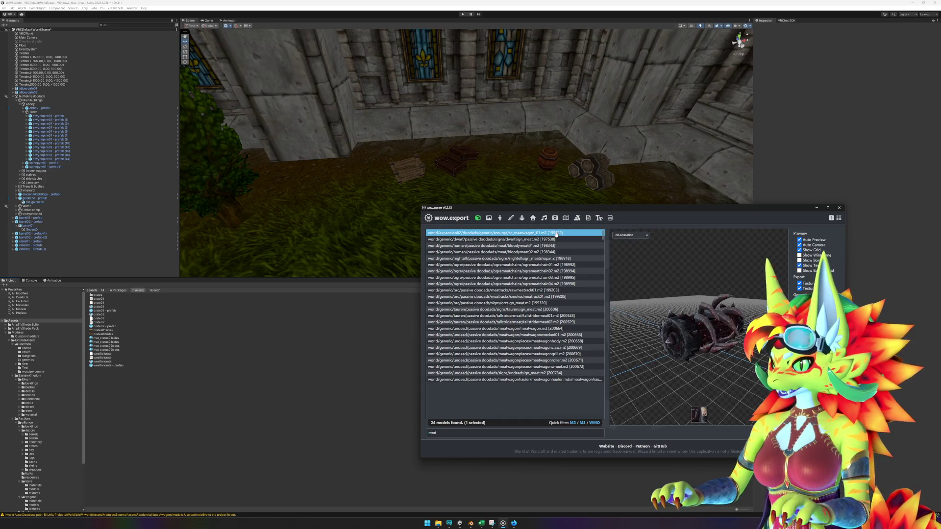
{"action": "key", "text": "Down"}
{"action": "key", "text": "Down"}
{"action": "key", "text": "Down"}
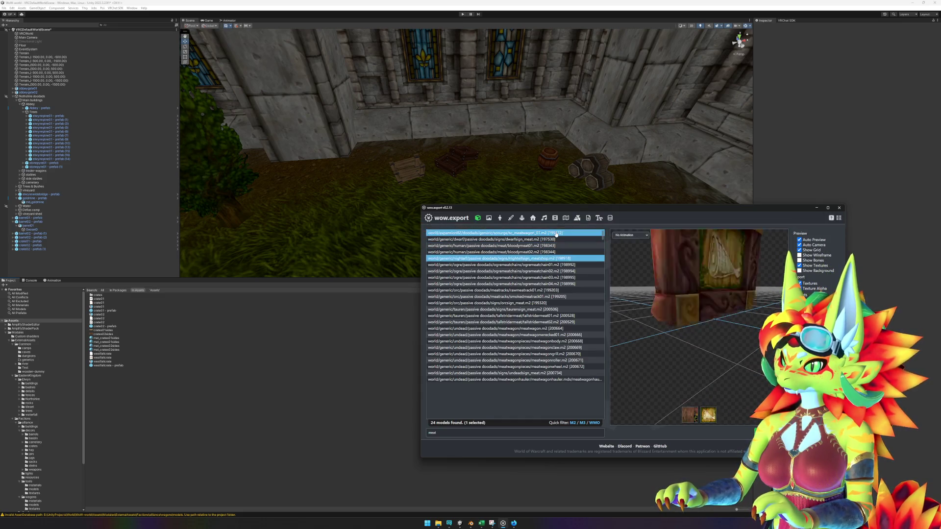
{"action": "key", "text": "Down"}
{"action": "key", "text": "Down"}
{"action": "key", "text": "Down"}
{"action": "key", "text": "Down"}
{"action": "key", "text": "Down"}
{"action": "key", "text": "Down"}
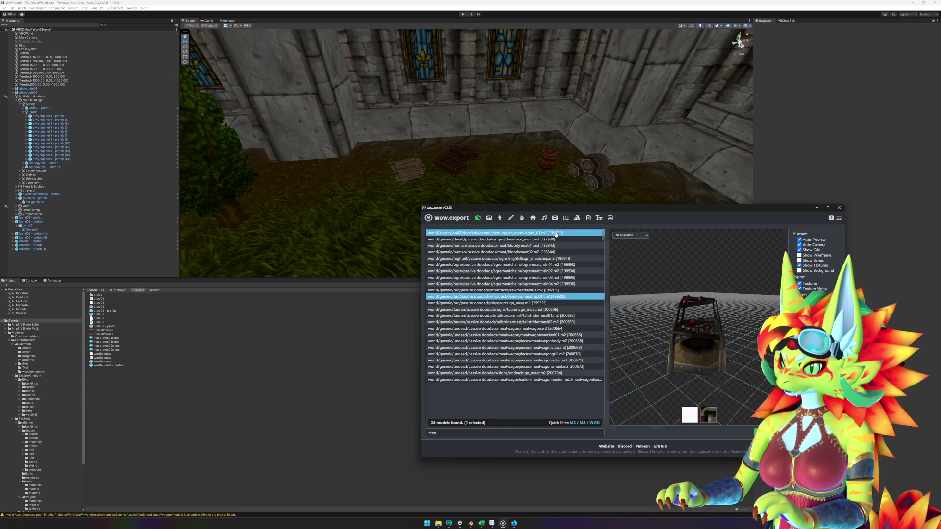
{"action": "key", "text": "Up"}
{"action": "key", "text": "Up"}
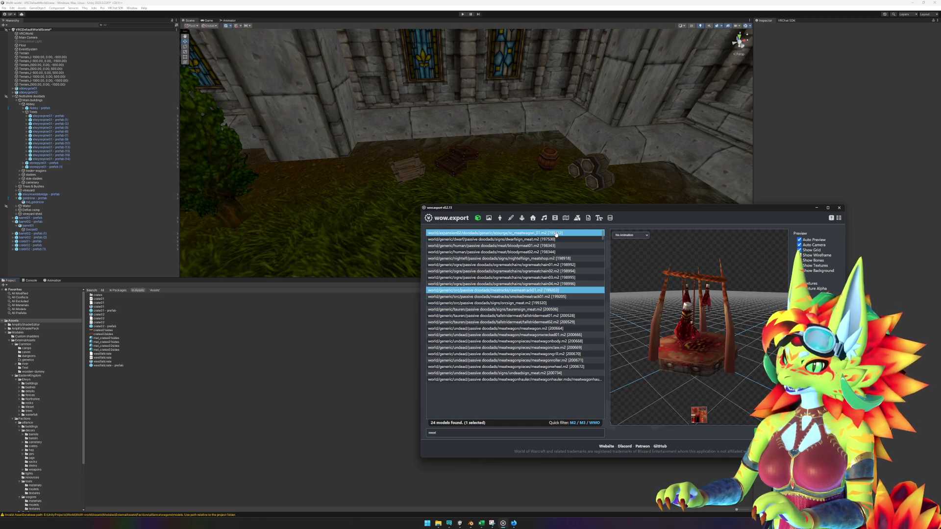
{"action": "key", "text": "Up"}
{"action": "key", "text": "Down"}
{"action": "key", "text": "Down"}
{"action": "key", "text": "Down"}
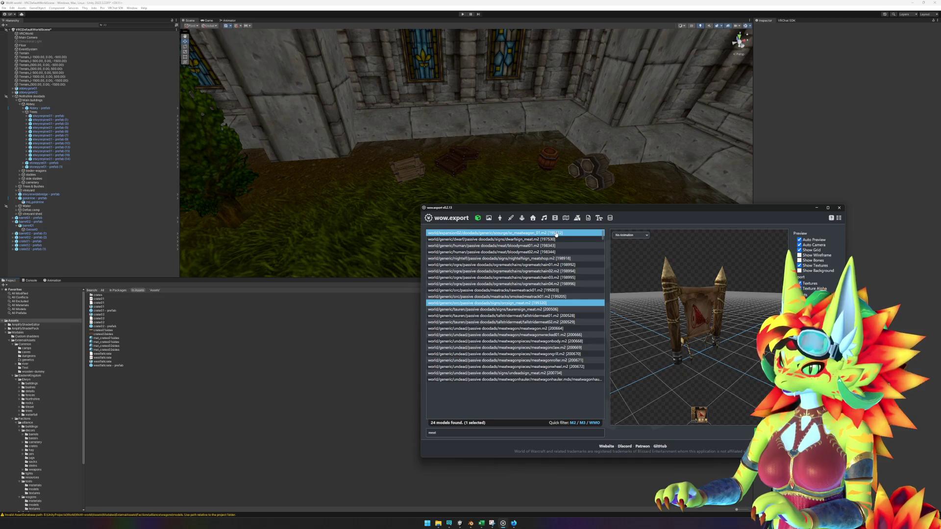
{"action": "key", "text": "Up"}
{"action": "key", "text": "Down"}
{"action": "key", "text": "Down"}
{"action": "key", "text": "Down"}
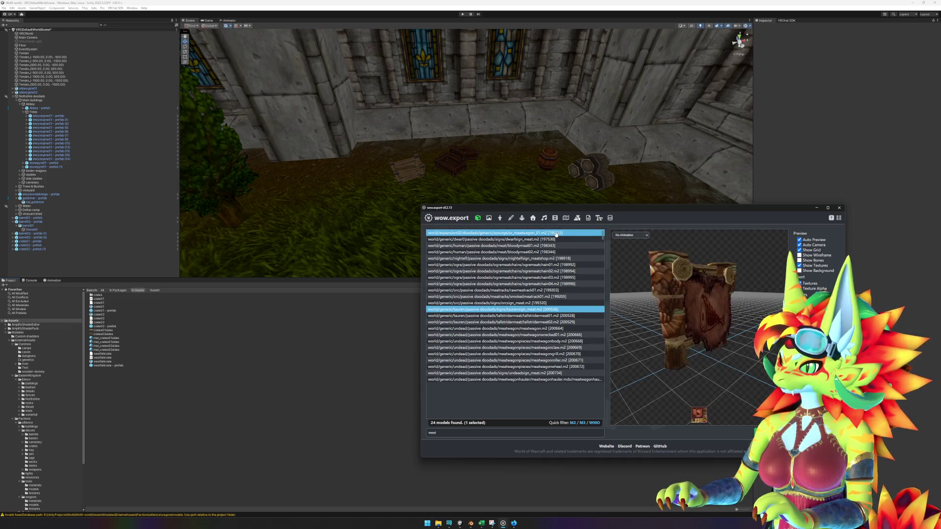
{"action": "key", "text": "Down"}
{"action": "key", "text": "Down"}
{"action": "key", "text": "Down"}
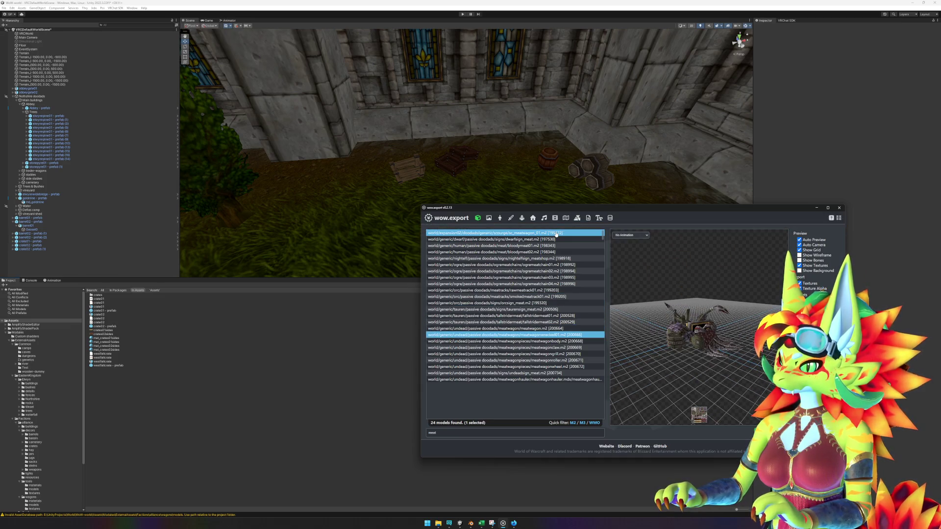
{"action": "key", "text": "Down"}
{"action": "key", "text": "Down"}
{"action": "key", "text": "Down"}
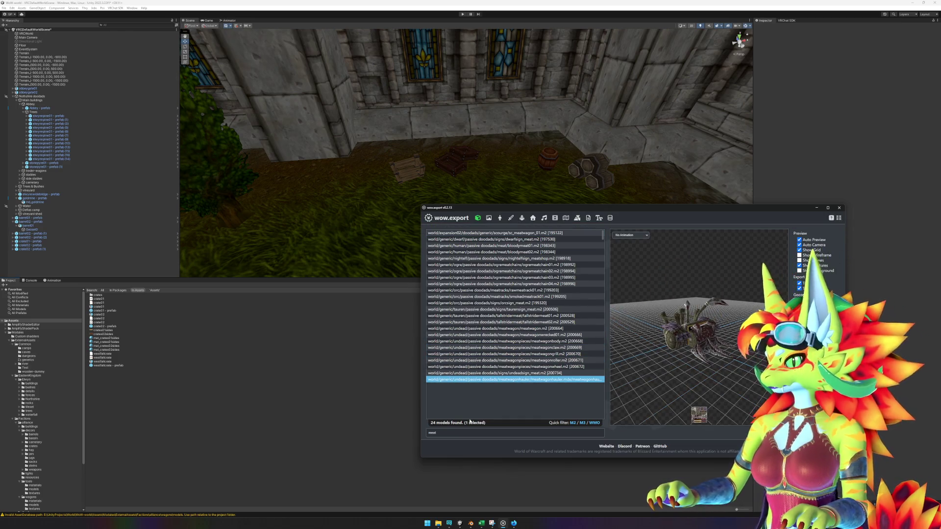
- Search barracks models and preview the human and Redridge barracks
{"action": "type", "text": "rack"}
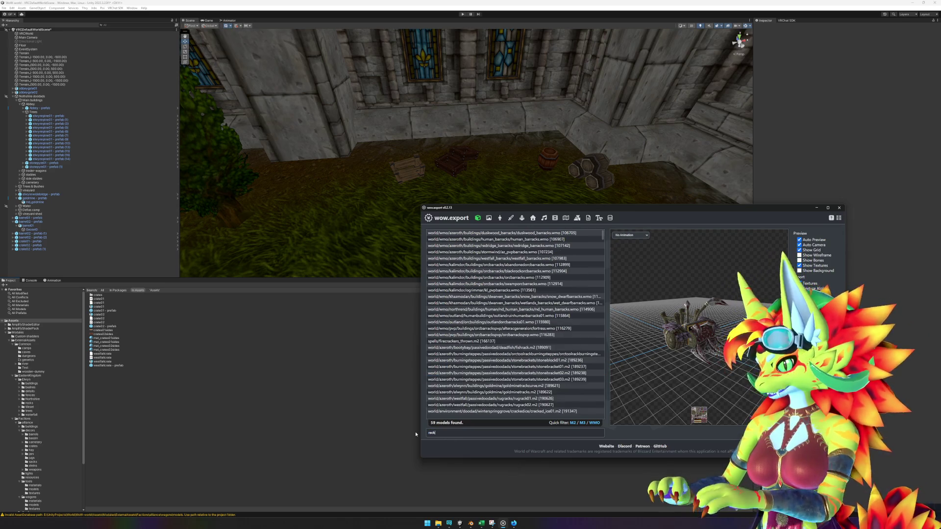
{"action": "left_click", "coordinate": [573, 238]}
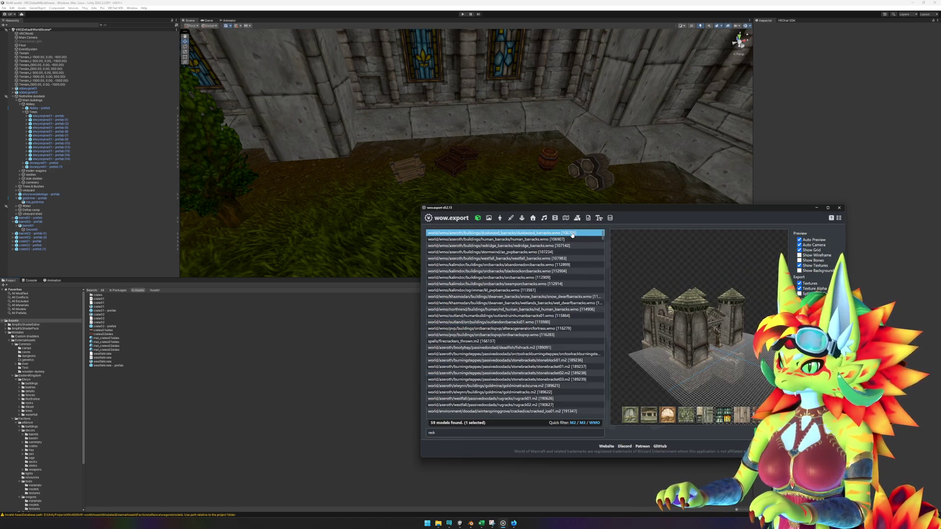
{"action": "left_click", "coordinate": [571, 245]}
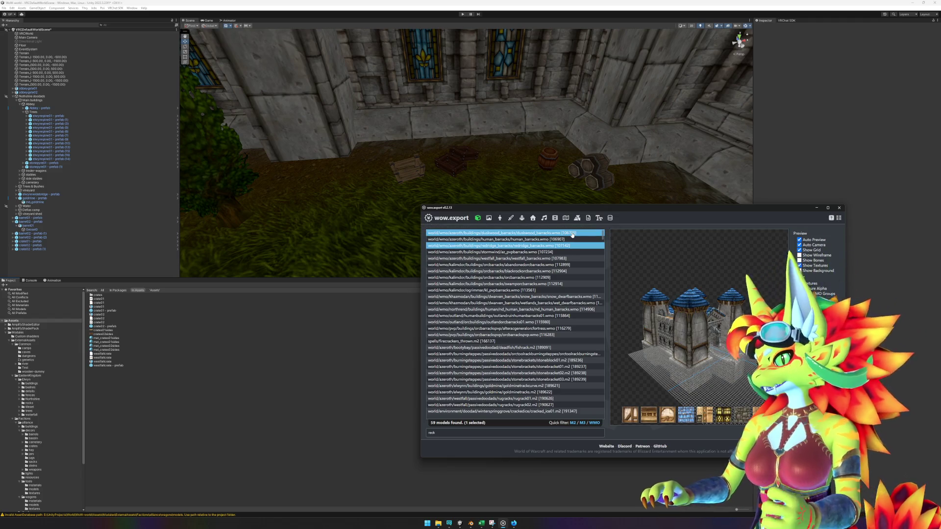
- Search 'smoke' and step through the bottle, meat-rack, blacksmith, lava and ring-of-smoke previews
{"action": "key", "text": "ctrl+a"}
{"action": "type", "text": "d"}
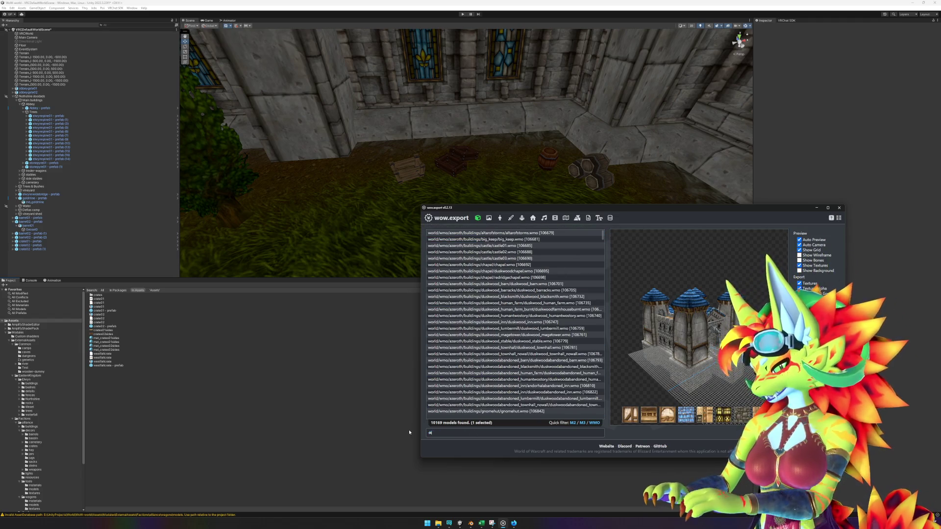
{"action": "type", "text": "ryi"}
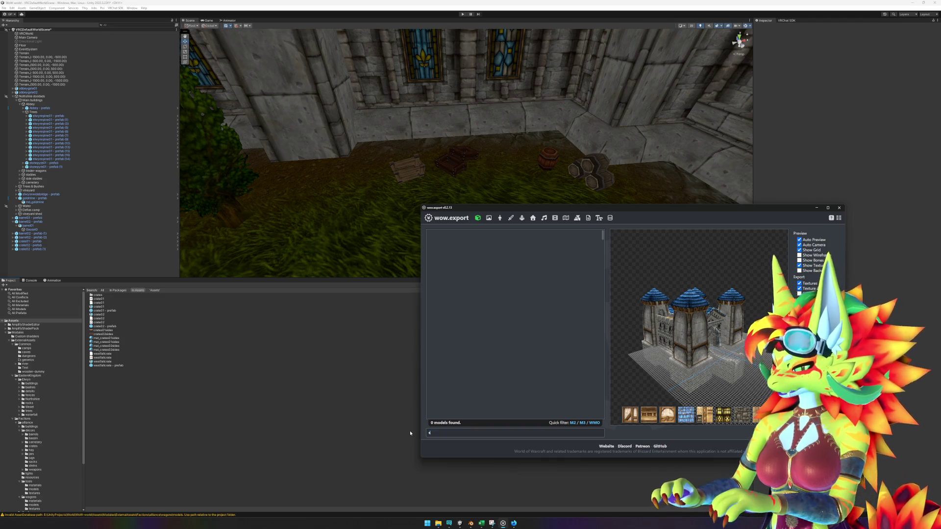
{"action": "type", "text": "ngmoke"}
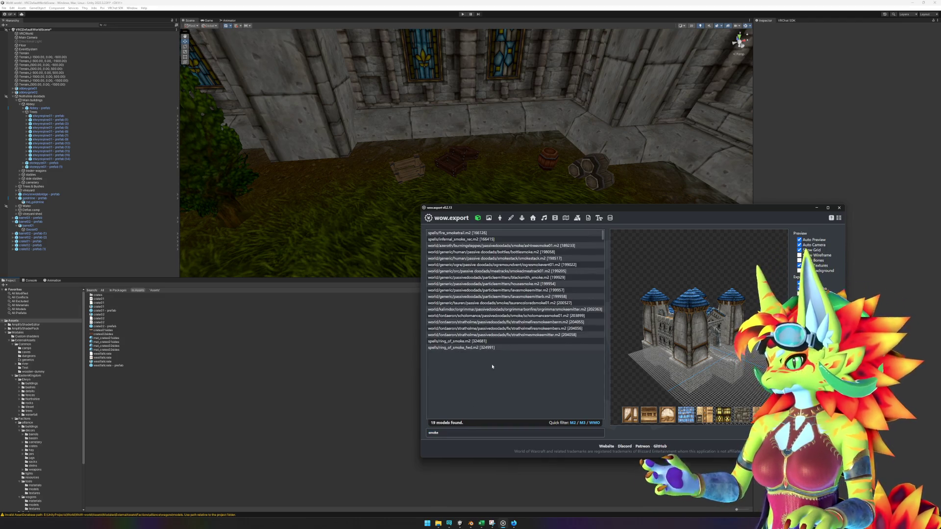
{"action": "left_click", "coordinate": [559, 233]}
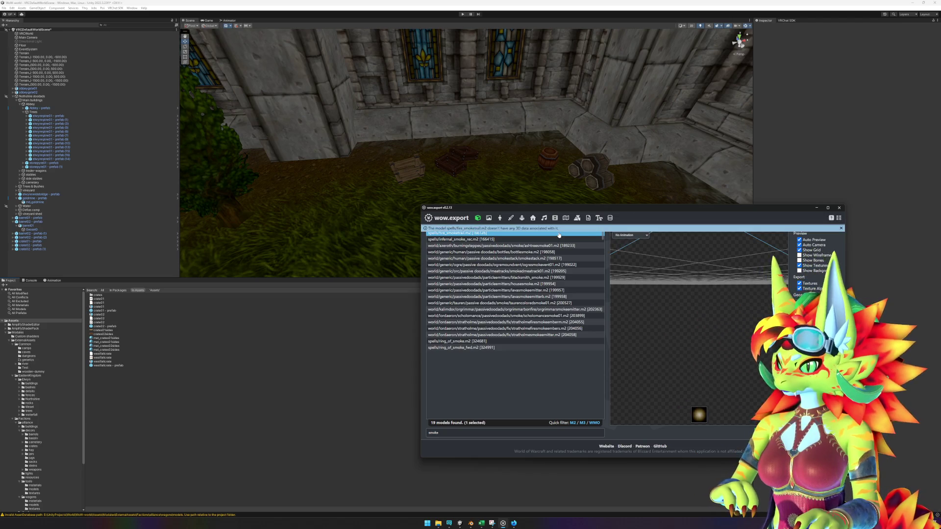
{"action": "key", "text": "Down"}
{"action": "key", "text": "Down"}
{"action": "key", "text": "Down"}
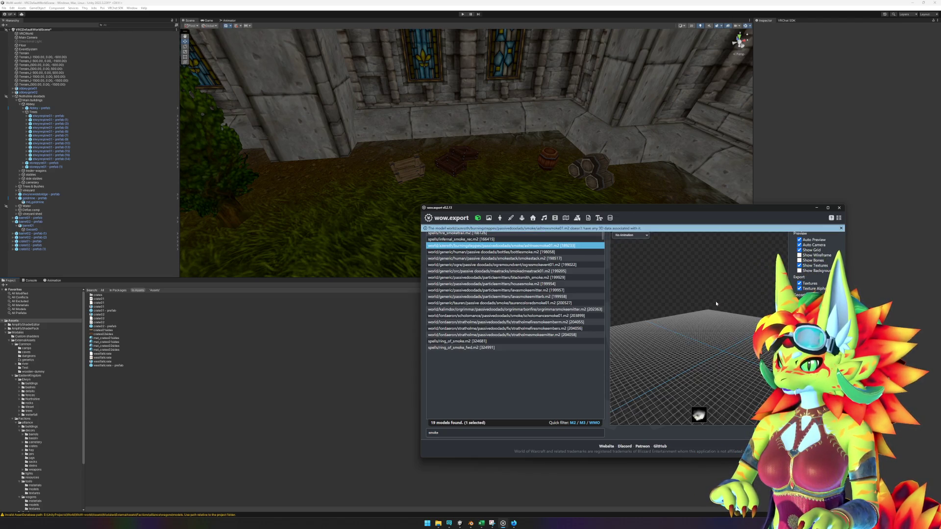
{"action": "key", "text": "Down"}
{"action": "key", "text": "Down"}
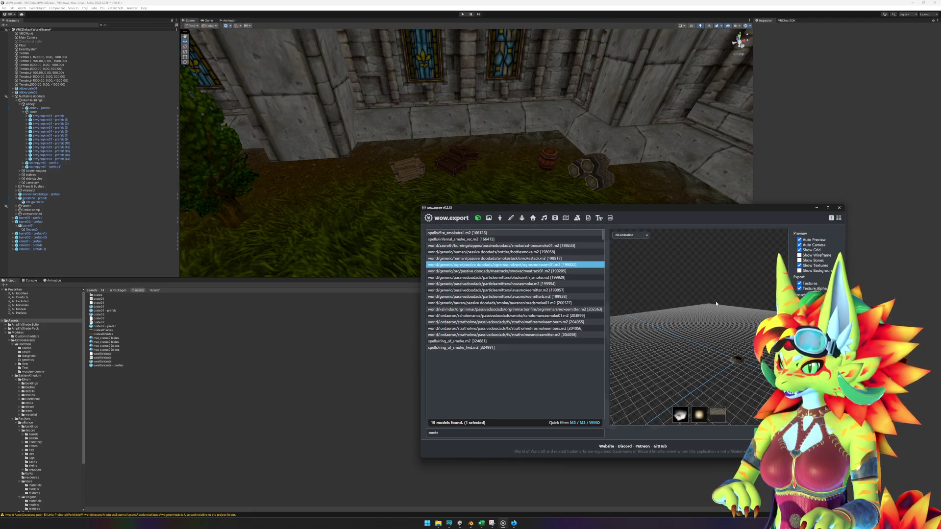
{"action": "key", "text": "Down"}
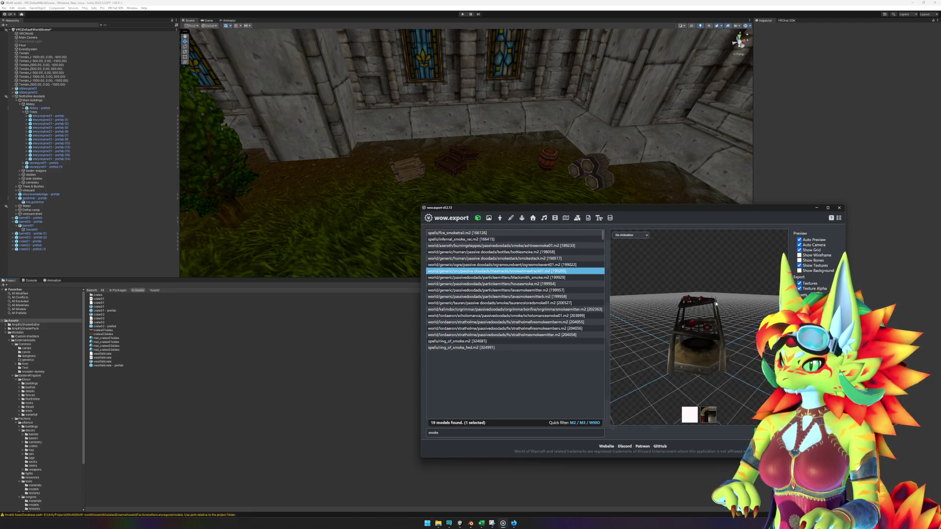
{"action": "key", "text": "Down"}
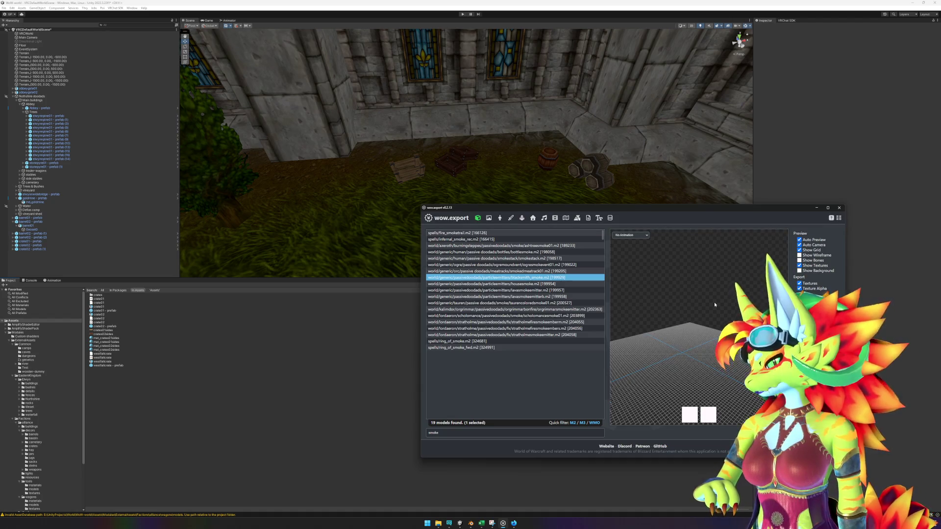
{"action": "key", "text": "Down"}
{"action": "key", "text": "Down"}
{"action": "key", "text": "Down"}
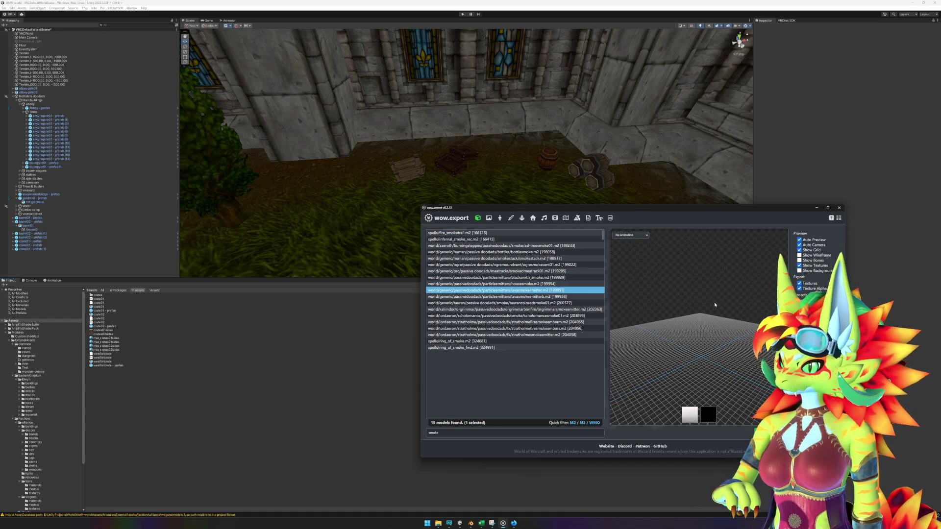
{"action": "key", "text": "Down"}
{"action": "key", "text": "Down"}
{"action": "key", "text": "Down"}
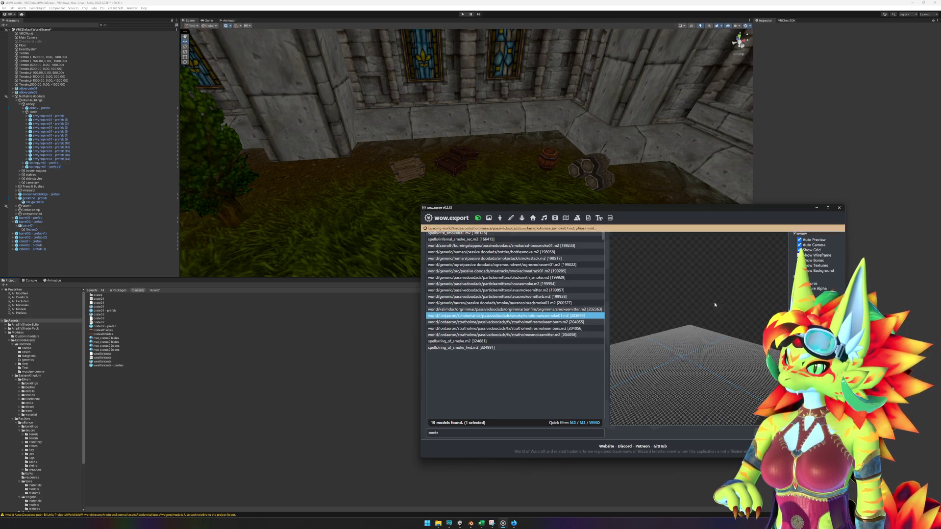
{"action": "key", "text": "Down"}
{"action": "key", "text": "Down"}
{"action": "key", "text": "Down"}
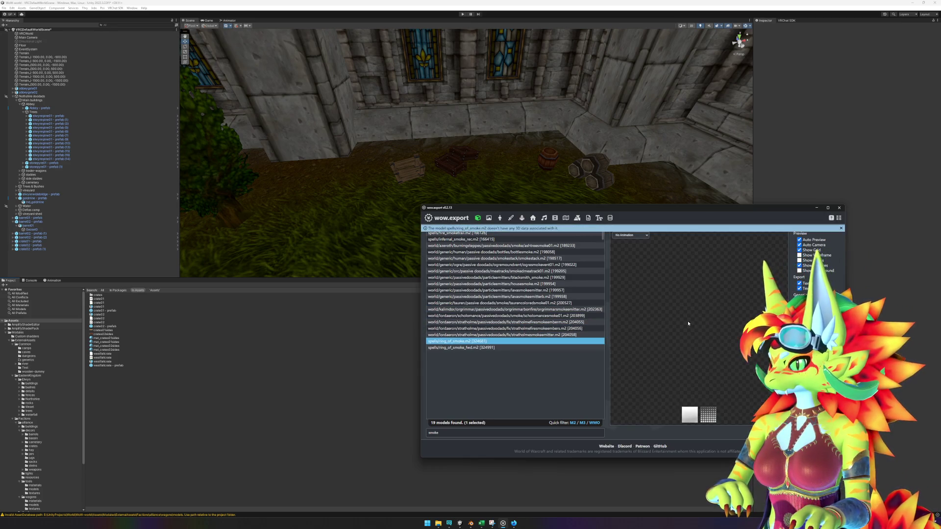
{"action": "key", "text": "Down"}
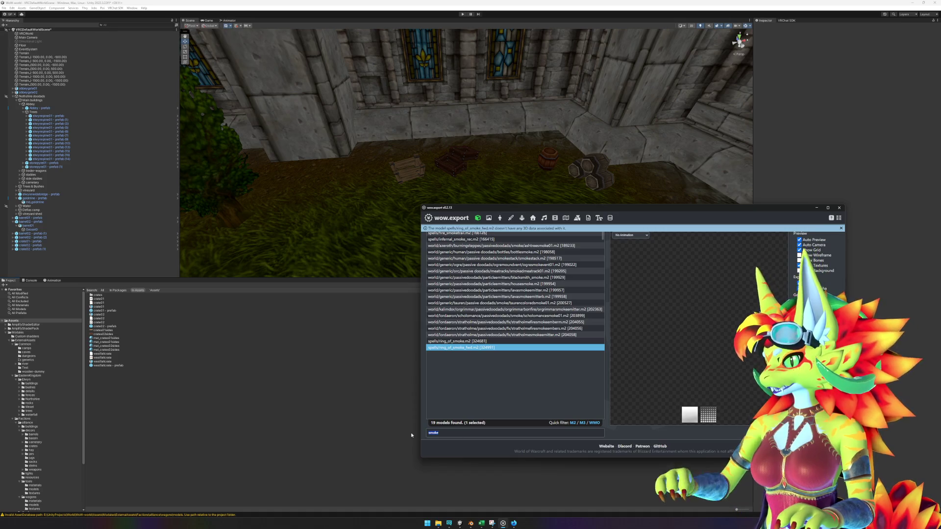
{"action": "left_click_drag", "start_coordinate": [438, 433], "coordinate": [411, 436]}
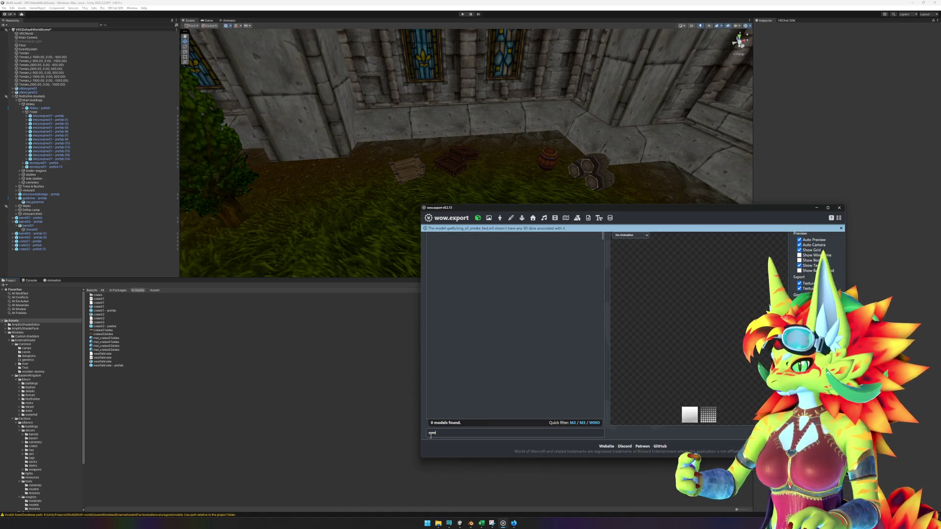
- Search for furnace models and preview furnace_skull01, comparing it with the Unity scene
{"action": "key", "text": "ctrl+a"}
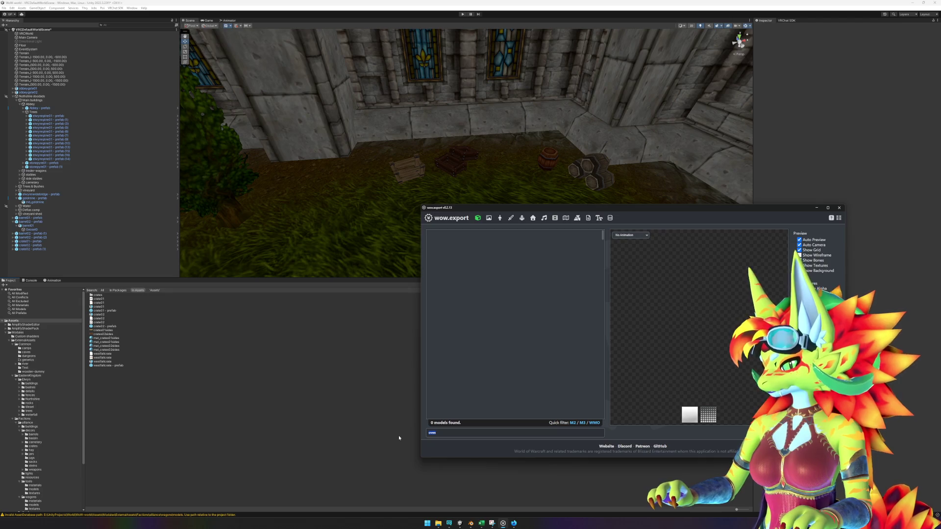
{"action": "type", "text": "r"}
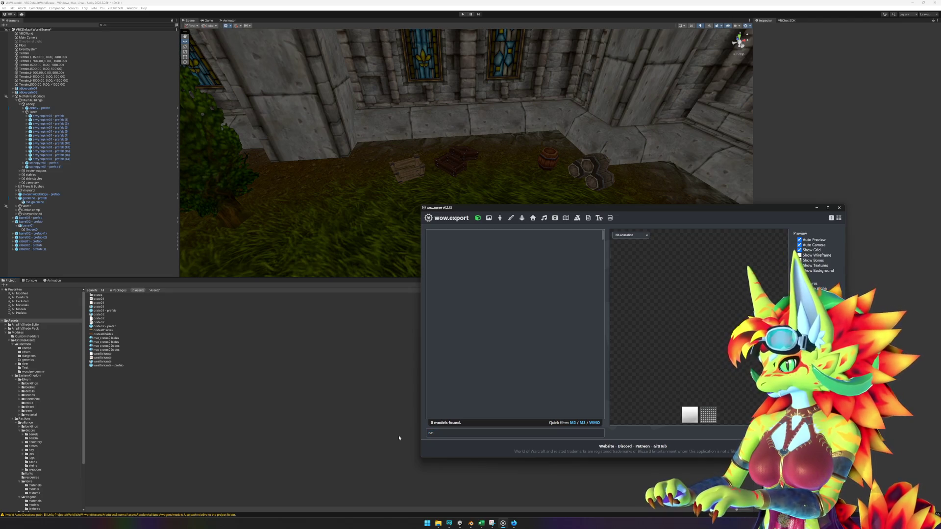
{"action": "type", "text": "u"}
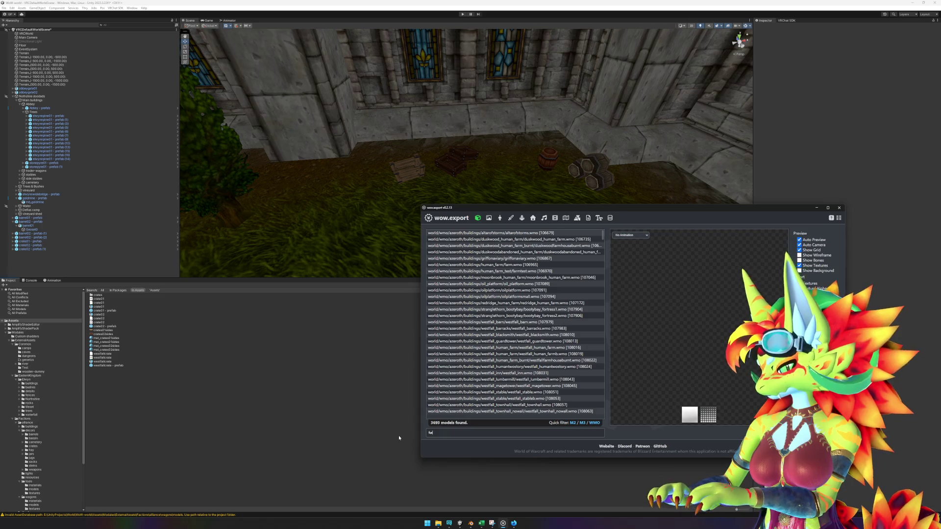
{"action": "type", "text": "rnace"}
{"action": "left_click", "coordinate": [546, 234]}
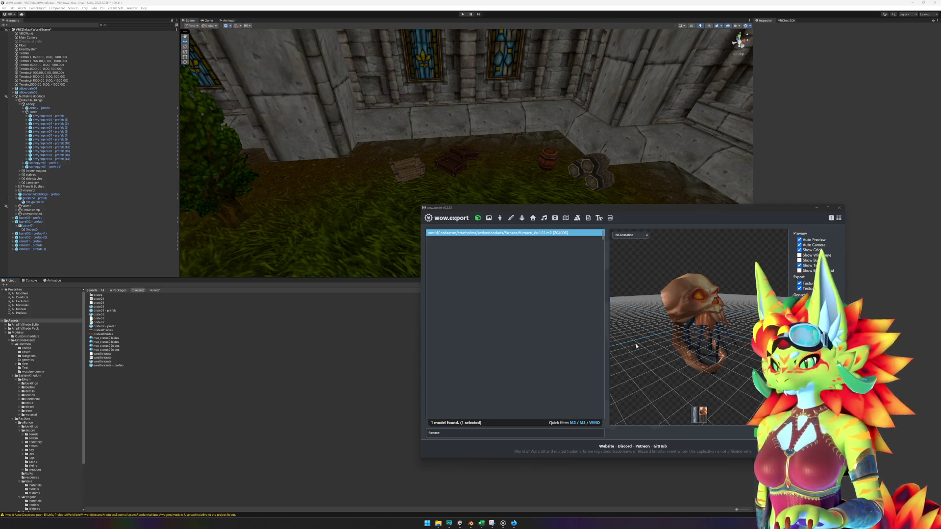
{"action": "left_click", "coordinate": [805, 180]}
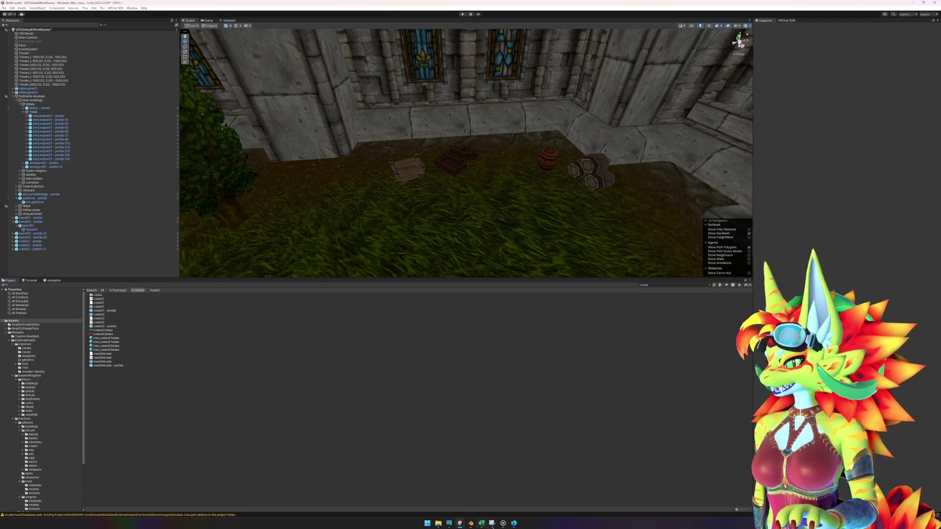
{"action": "left_click", "coordinate": [503, 523]}
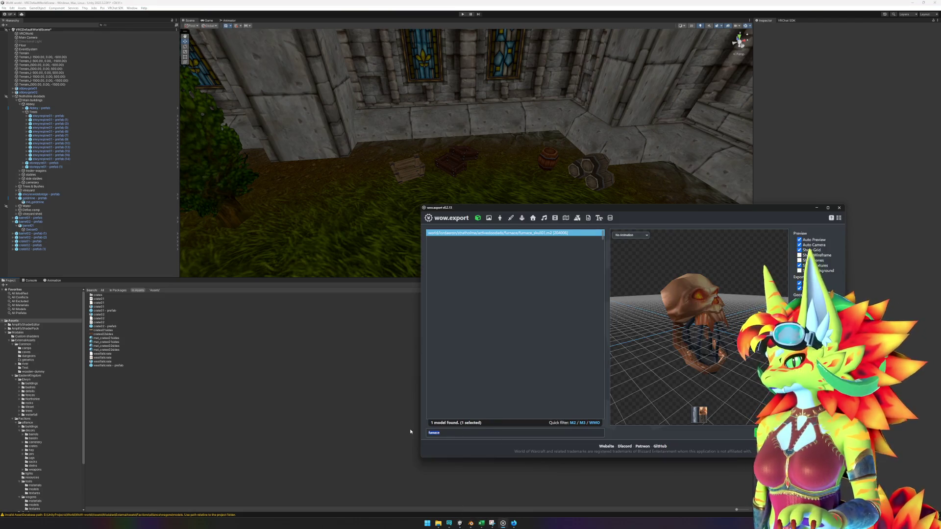
- Search 'box' and preview the diremaulskybox, xyz test box, lunchbox, toolbox01 and deadmine cargo boxes
{"action": "key", "text": "ctrl+a"}
{"action": "type", "text": "bd"}
{"action": "key", "text": "BackSpace"}
{"action": "type", "text": "ox"}
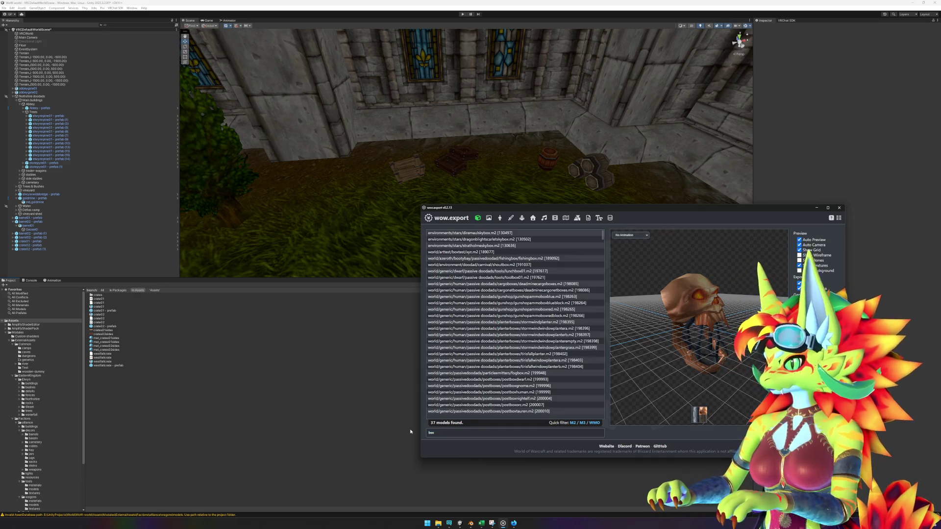
{"action": "left_click", "coordinate": [528, 237]}
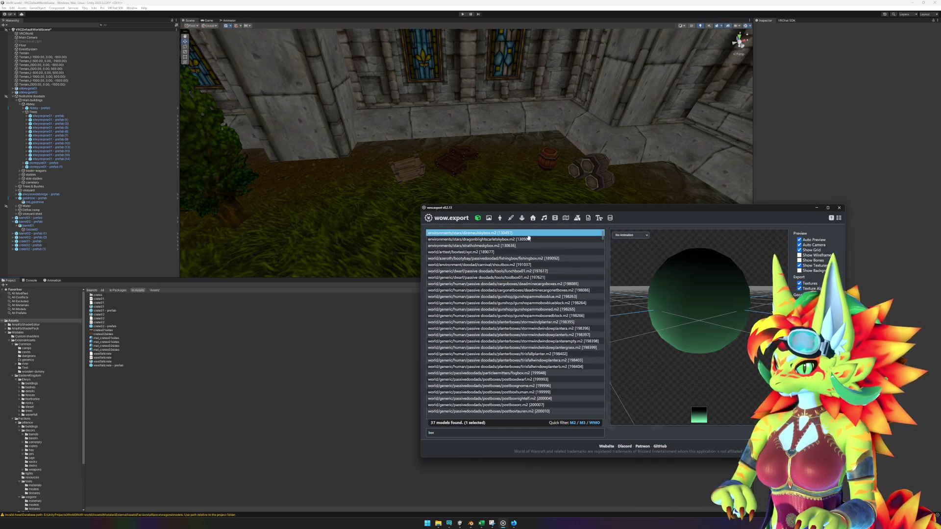
{"action": "left_click", "coordinate": [526, 252]}
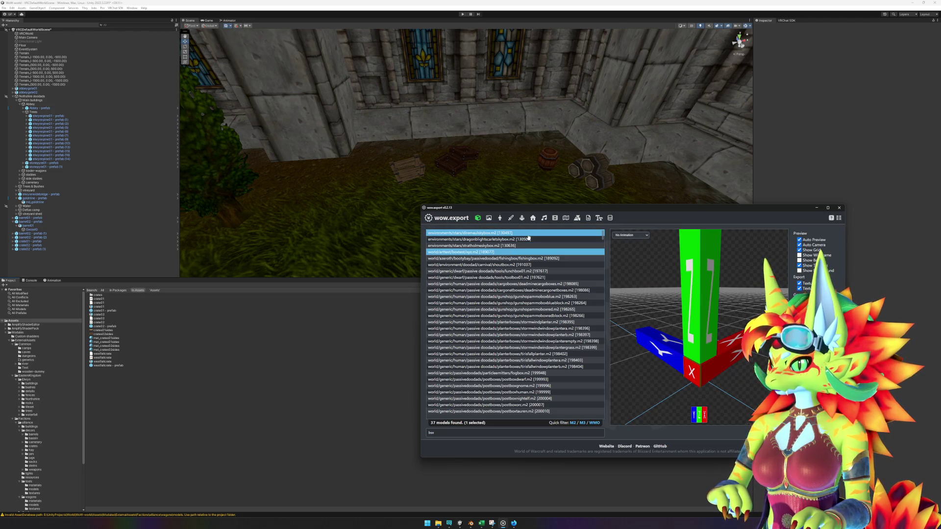
{"action": "left_click", "coordinate": [520, 272]}
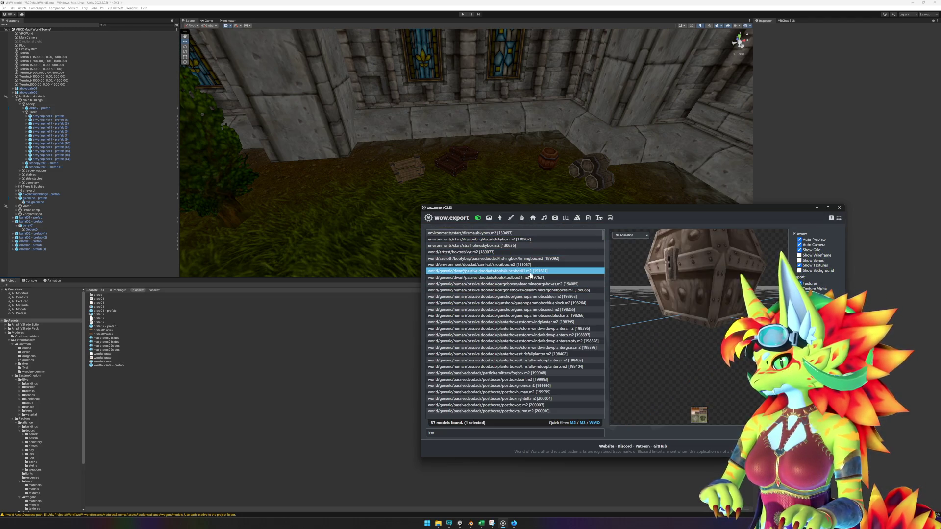
{"action": "key", "text": "Down"}
{"action": "key", "text": "Down"}
{"action": "left_click", "coordinate": [531, 277]}
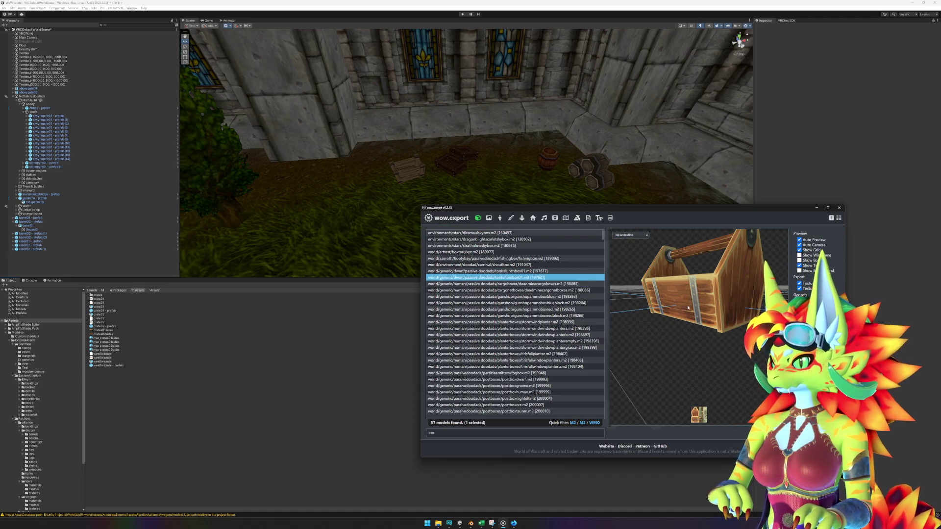
{"action": "mouse_move", "coordinate": [694, 314]}
{"action": "left_mouse_down"}
{"action": "mouse_move", "coordinate": [657, 317]}
{"action": "mouse_move", "coordinate": [701, 319]}
{"action": "mouse_move", "coordinate": [686, 313]}
{"action": "left_mouse_up"}
{"action": "left_click", "coordinate": [571, 284]}
- Preview the blue and red ammo boxes, then the Stormwind, grass and Tirisfal window planters
{"action": "key", "text": "Down"}
{"action": "key", "text": "Down"}
{"action": "key", "text": "Down"}
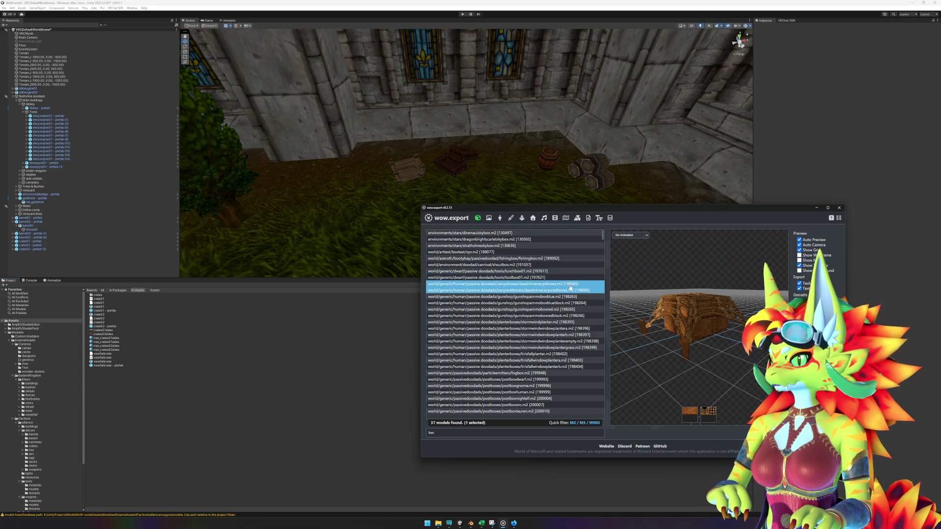
{"action": "key", "text": "Down"}
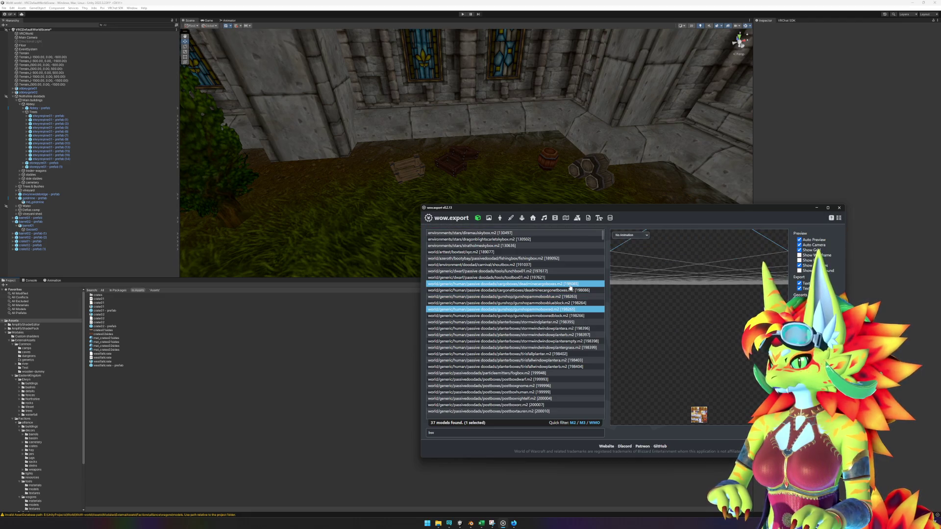
{"action": "left_click_drag", "start_coordinate": [720, 302], "coordinate": [719, 301]}
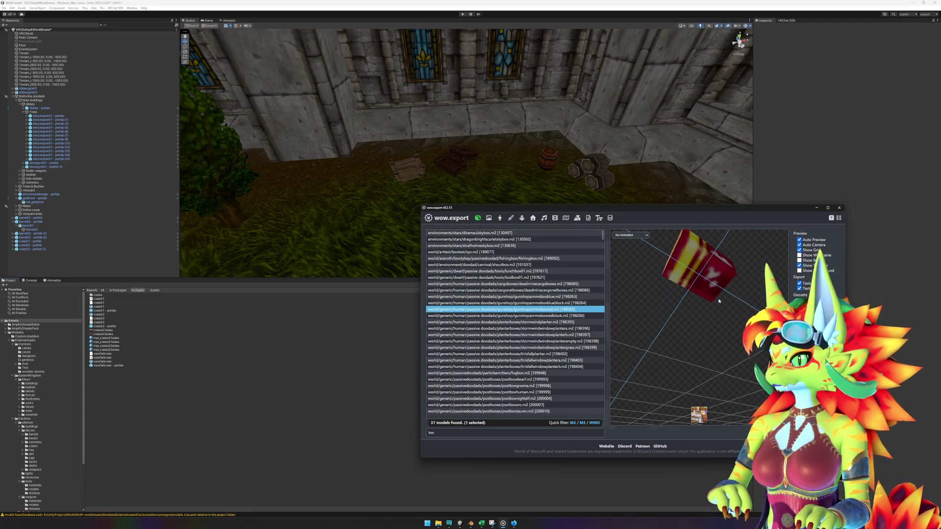
{"action": "key", "text": "Down"}
{"action": "key", "text": "Down"}
{"action": "key", "text": "Down"}
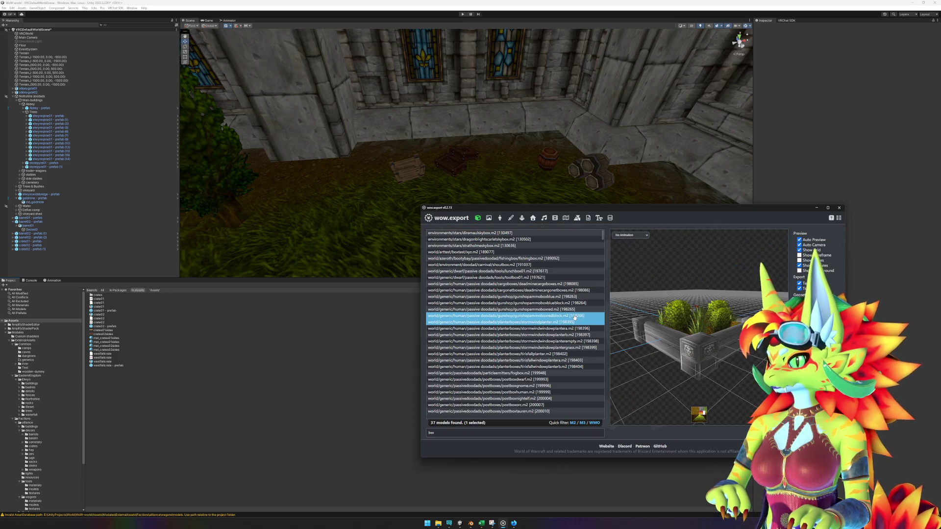
{"action": "key", "text": "Down"}
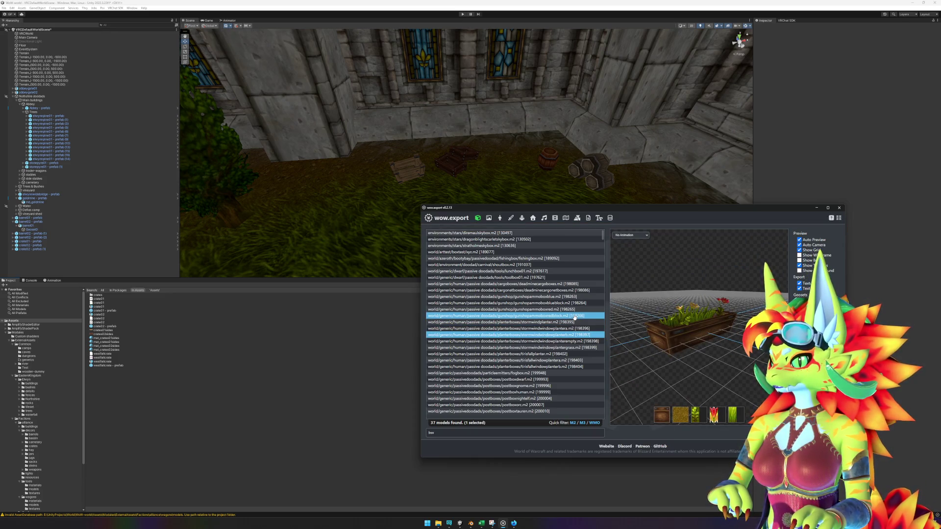
{"action": "key", "text": "Down"}
{"action": "key", "text": "Down"}
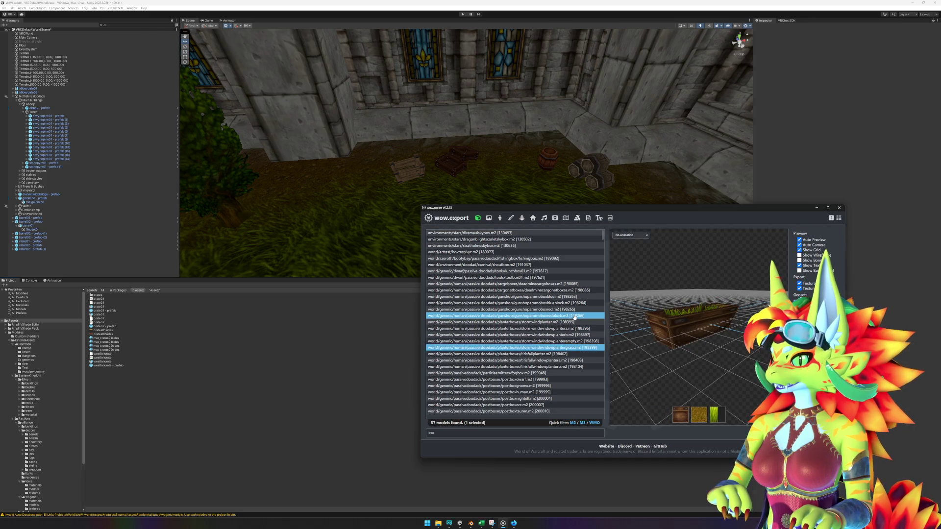
{"action": "key", "text": "Down"}
{"action": "key", "text": "Down"}
{"action": "key", "text": "Down"}
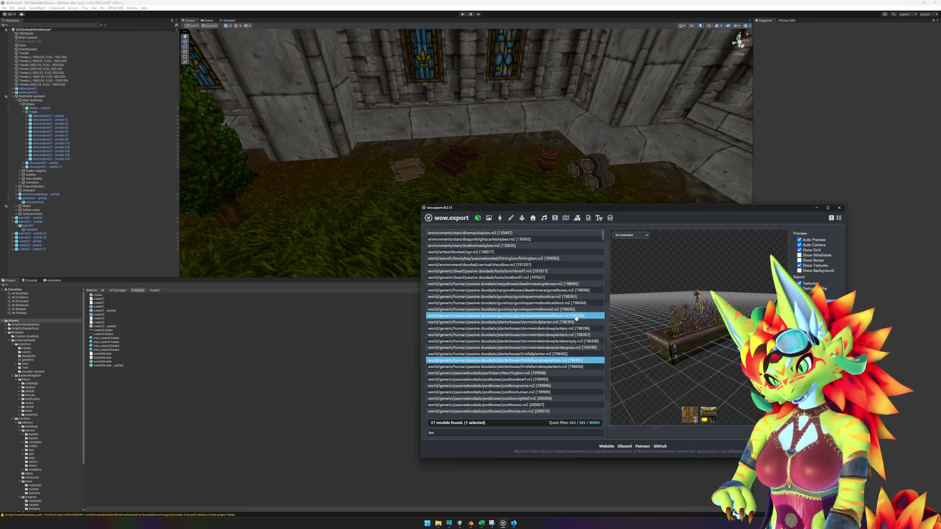
{"action": "key", "text": "Up"}
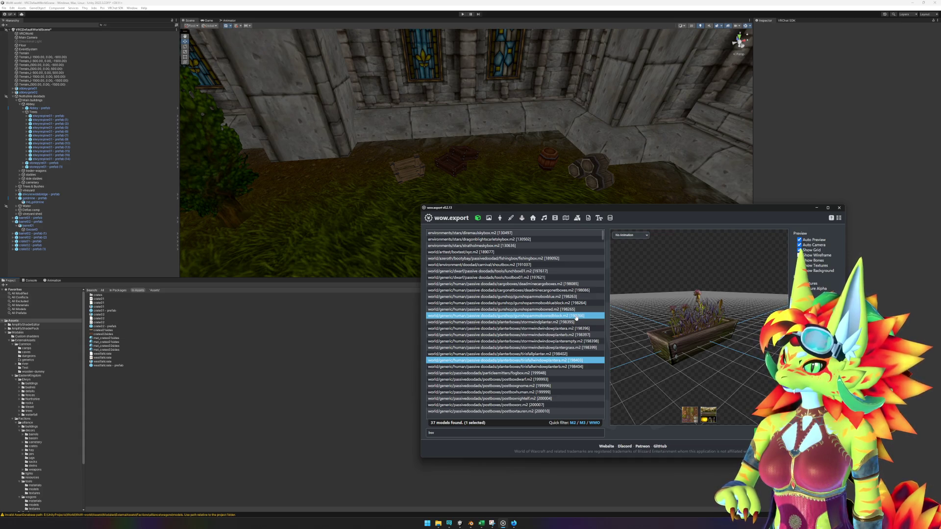
- Preview the fogbox, the dwarf, human and destroyed Stratholme postboxes, and the Outland skybox
{"action": "key", "text": "Down"}
{"action": "key", "text": "Down"}
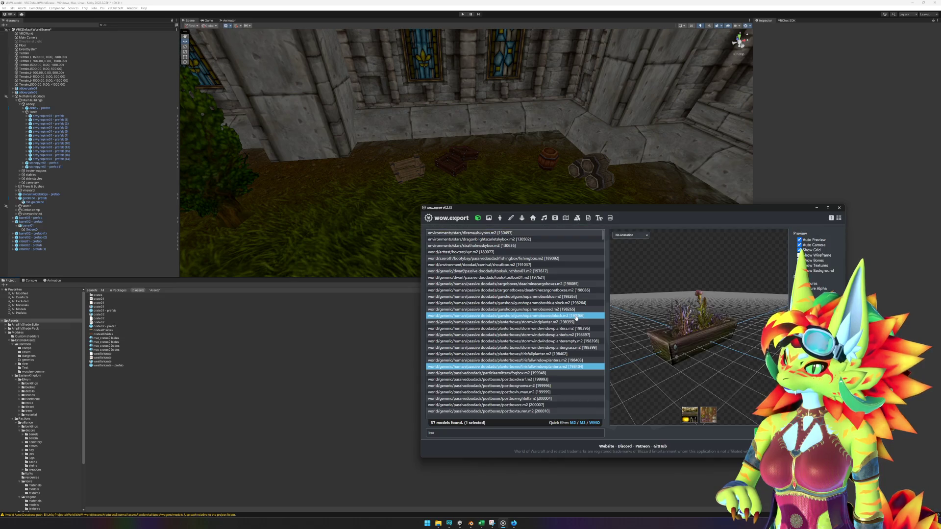
{"action": "key", "text": "Down"}
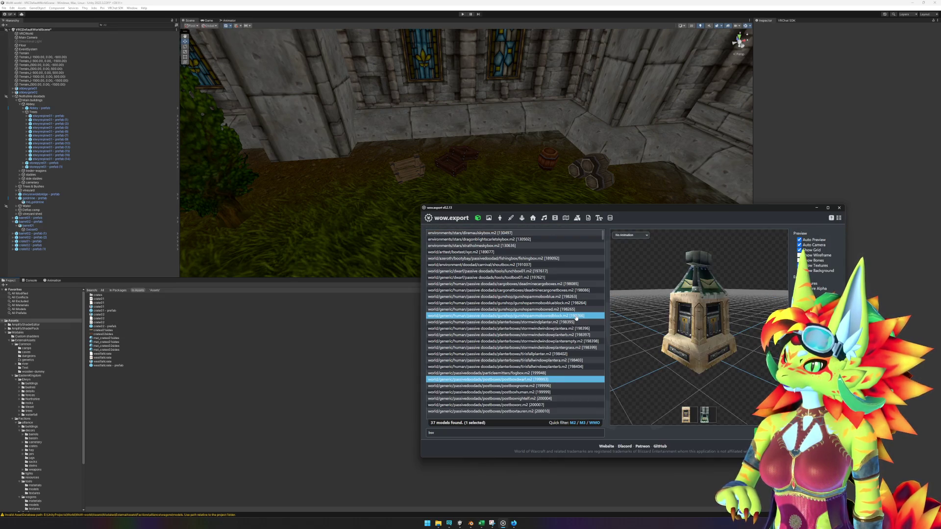
{"action": "key", "text": "Up"}
{"action": "key", "text": "Down"}
{"action": "key", "text": "Down"}
{"action": "key", "text": "Down"}
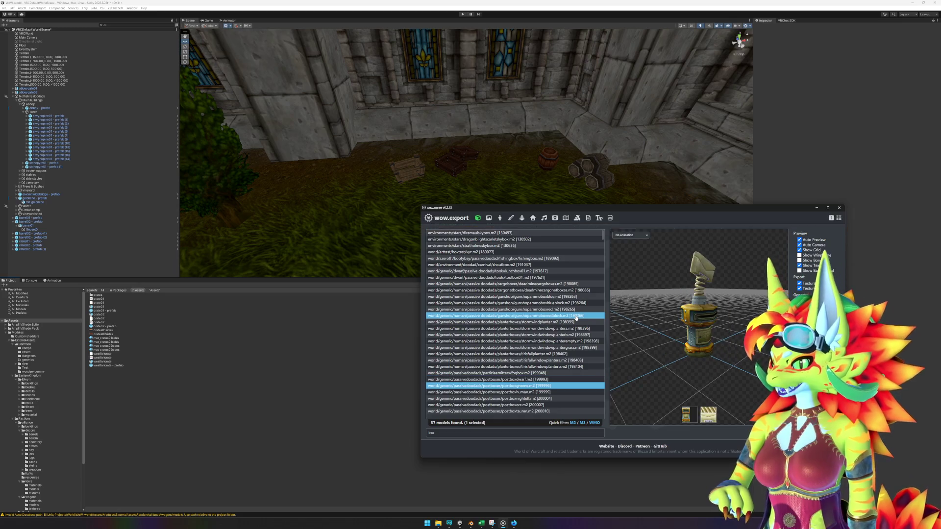
{"action": "key", "text": "Down"}
{"action": "key", "text": "Down"}
{"action": "key", "text": "Down"}
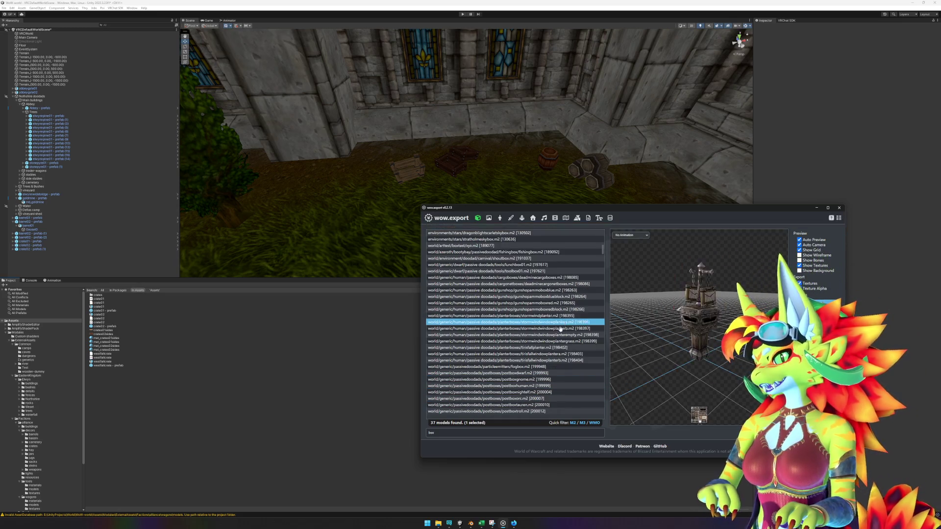
{"action": "key", "text": "Down"}
{"action": "key", "text": "Down"}
{"action": "key", "text": "Down"}
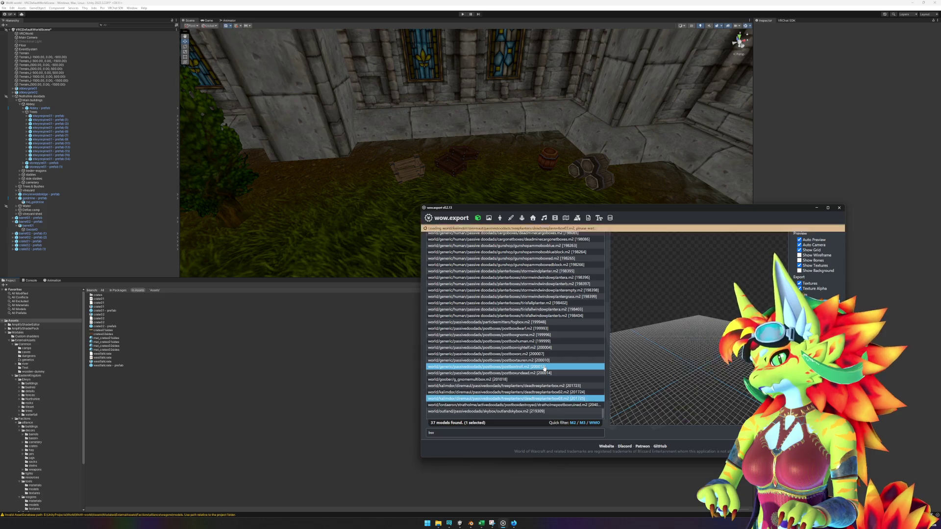
{"action": "key", "text": "Down"}
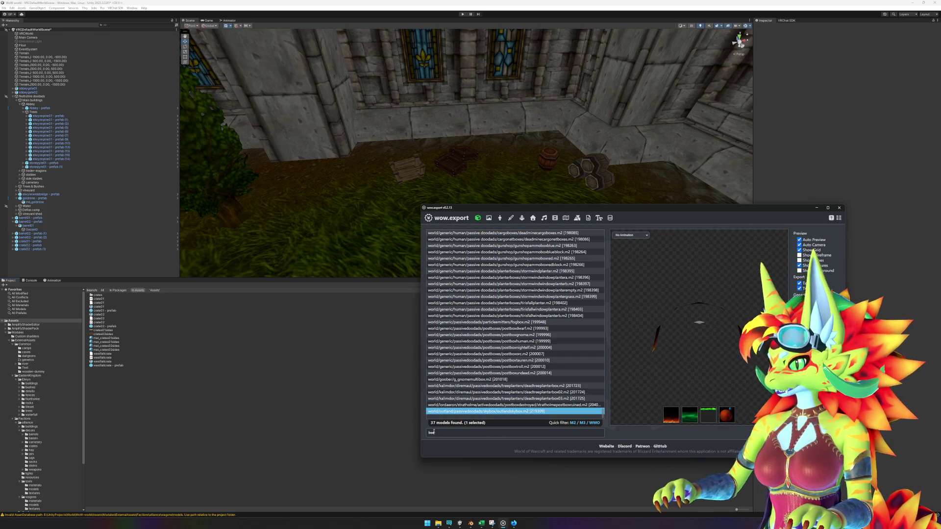
- Search 'crate' and preview karazhancrate01, the iron crate, the grain crates and replacecrate02
{"action": "triple_click", "coordinate": [427, 432]}
{"action": "type", "text": "crate"}
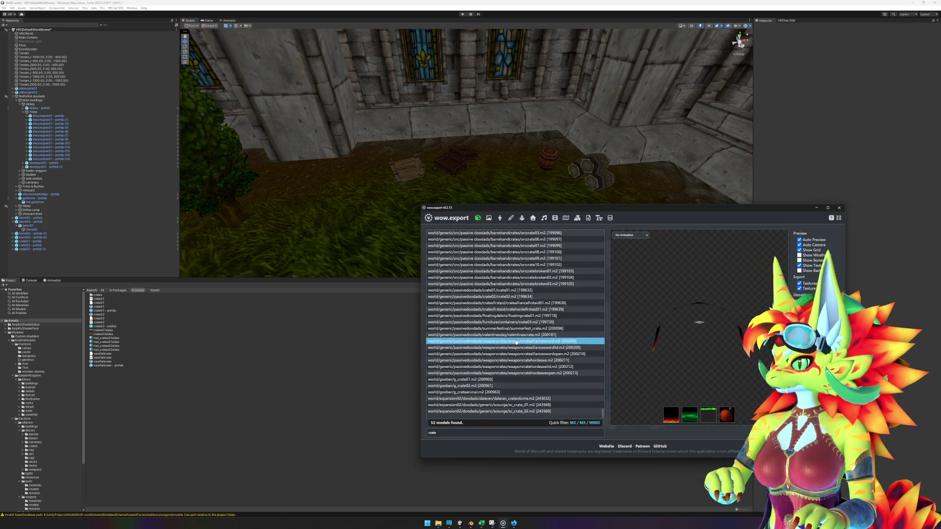
{"action": "scroll", "coordinate": [533, 290], "scroll_direction": "up", "scroll_amount": 3}
{"action": "left_click", "coordinate": [534, 240]}
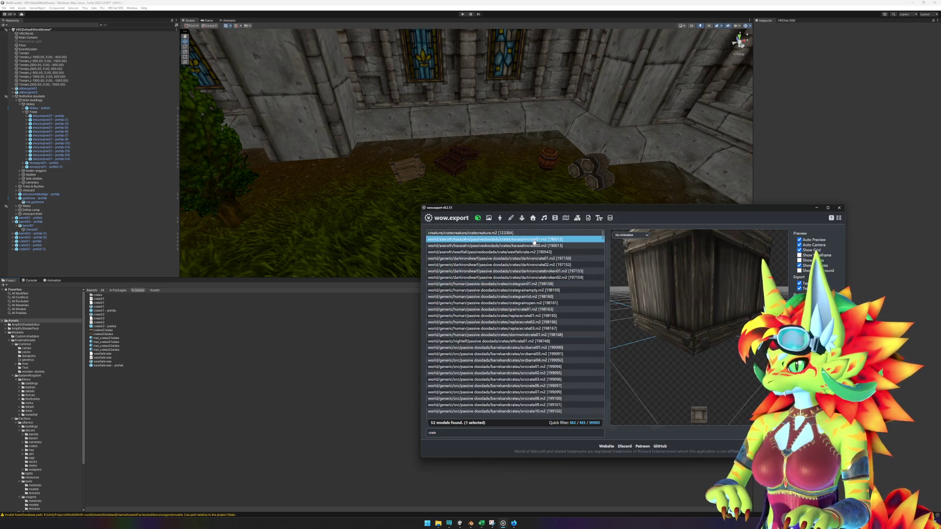
{"action": "left_click_drag", "start_coordinate": [704, 297], "coordinate": [703, 311]}
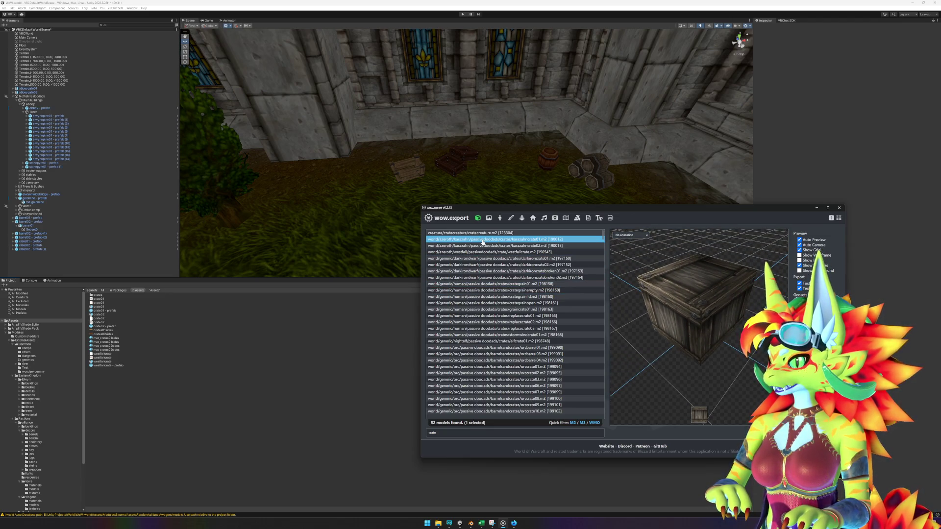
{"action": "key", "text": "Down"}
{"action": "key", "text": "Down"}
{"action": "key", "text": "Down"}
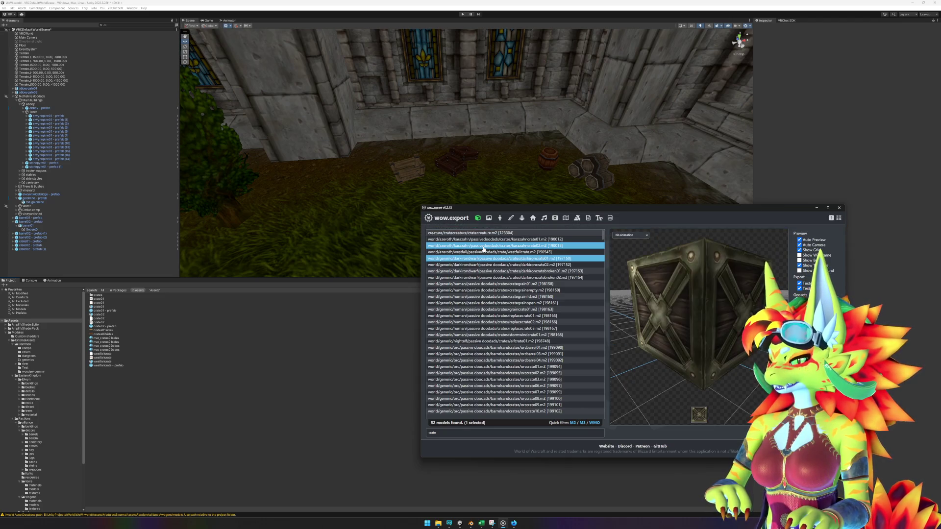
{"action": "key", "text": "Down"}
{"action": "key", "text": "Down"}
{"action": "key", "text": "Down"}
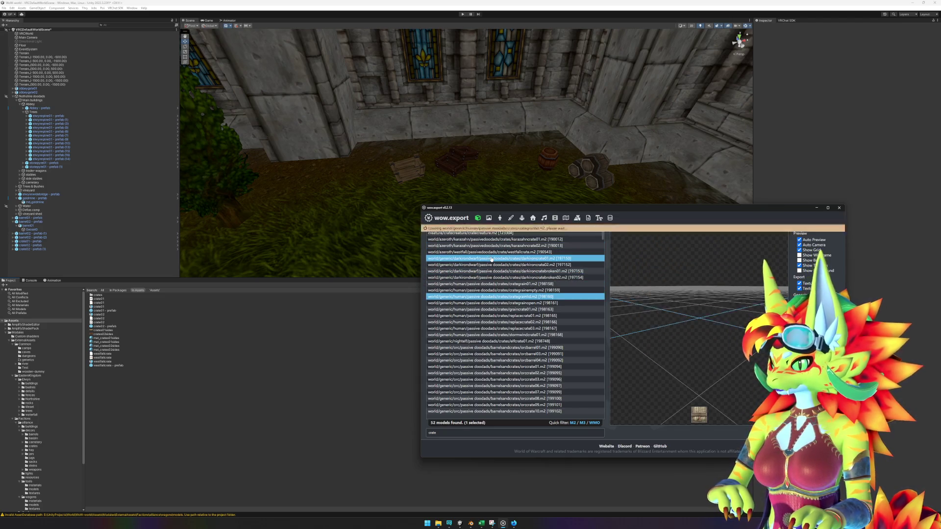
{"action": "key", "text": "Up"}
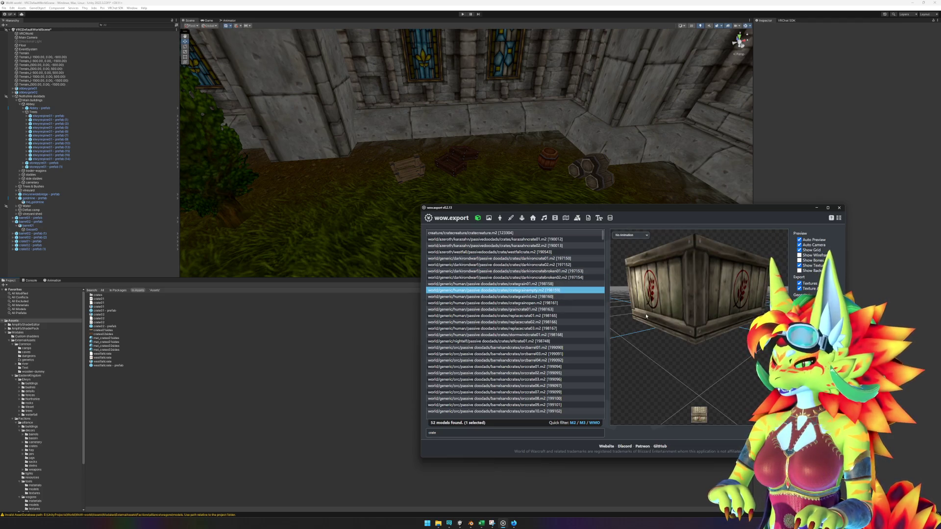
{"action": "key", "text": "Down"}
{"action": "key", "text": "Down"}
{"action": "key", "text": "Down"}
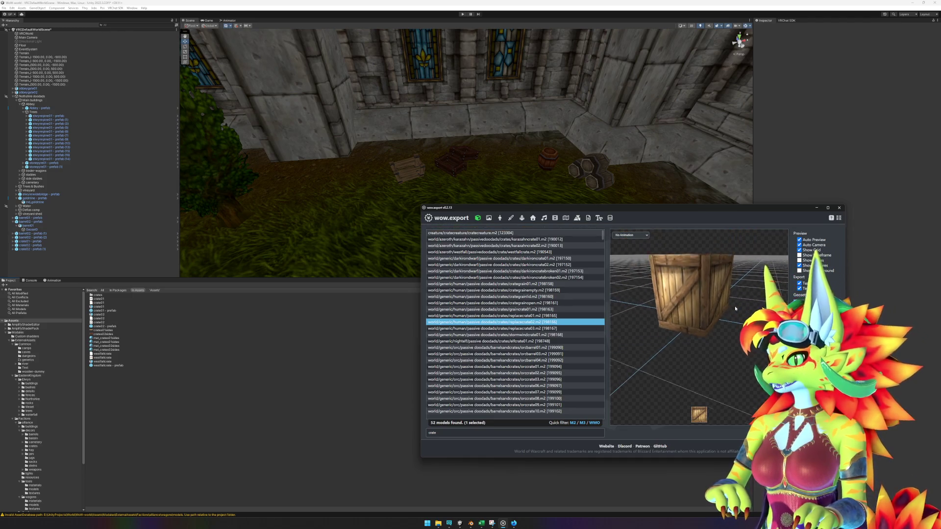
- Compare replacecrate01, 02 and 03, then settle on and orbit the stormwindcrate01 preview
{"action": "scroll", "coordinate": [735, 309], "scroll_direction": "down", "scroll_amount": 3}
{"action": "left_click", "coordinate": [549, 323]}
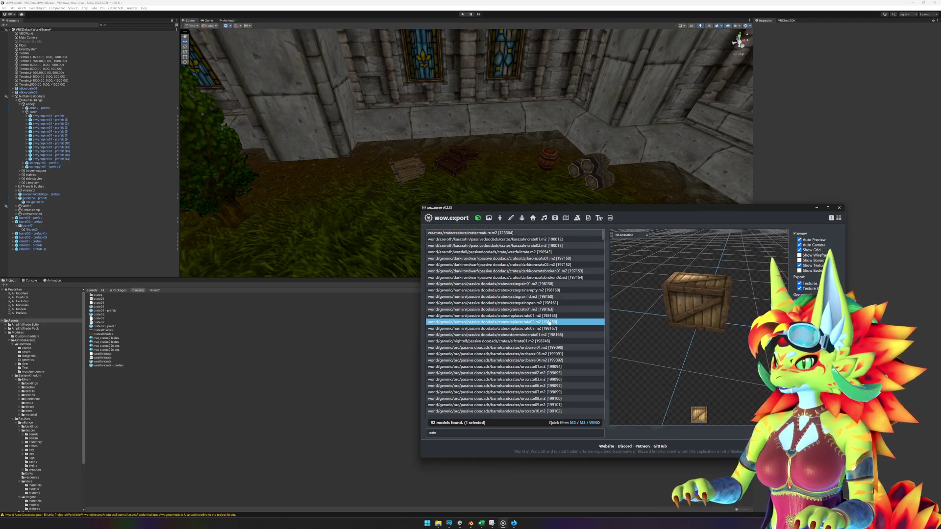
{"action": "key", "text": "Down"}
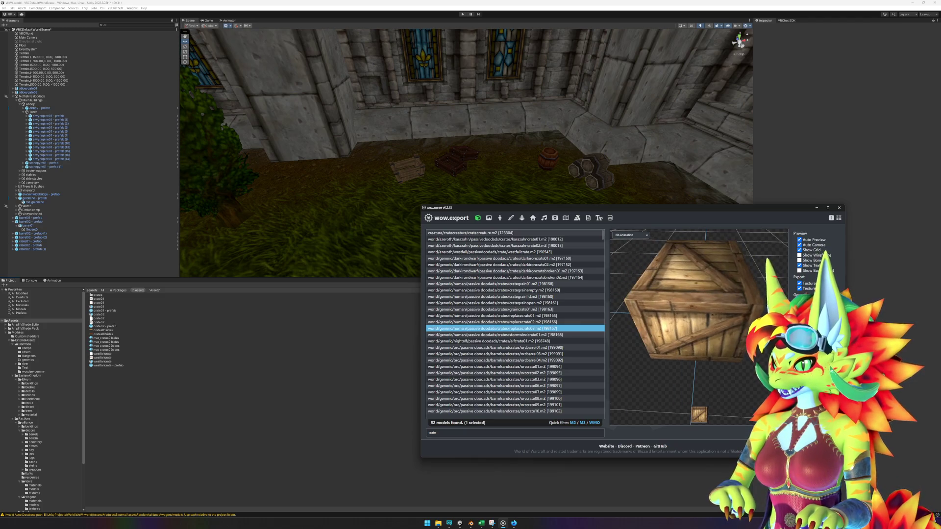
{"action": "left_click", "coordinate": [558, 317]}
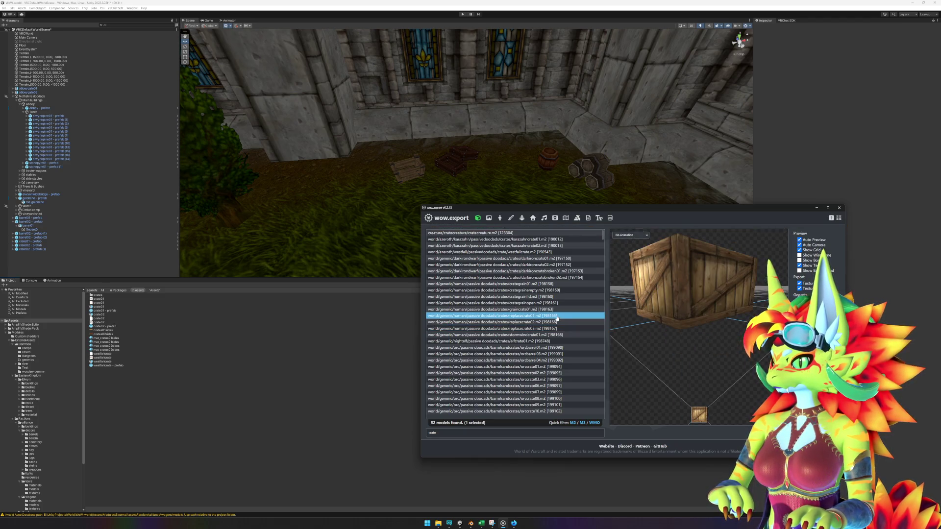
{"action": "left_click", "coordinate": [568, 323]}
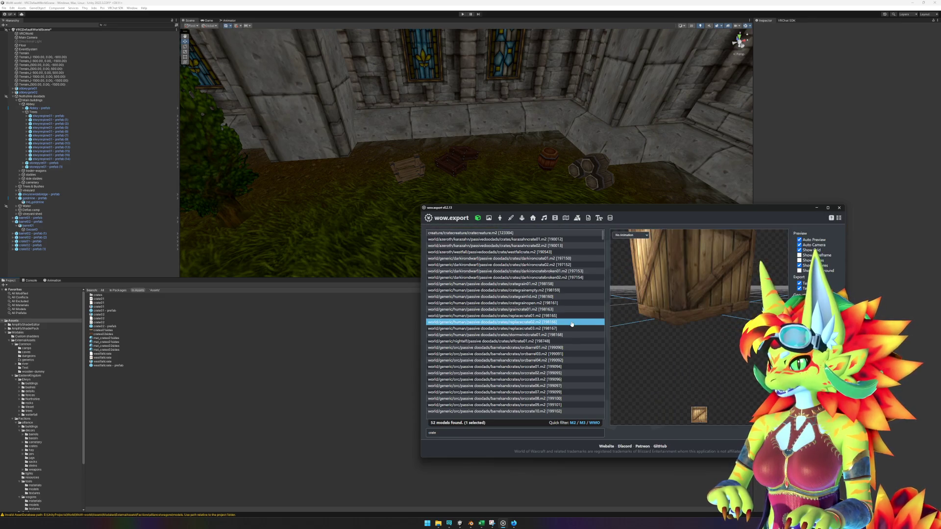
{"action": "key", "text": "Down"}
{"action": "key", "text": "Down"}
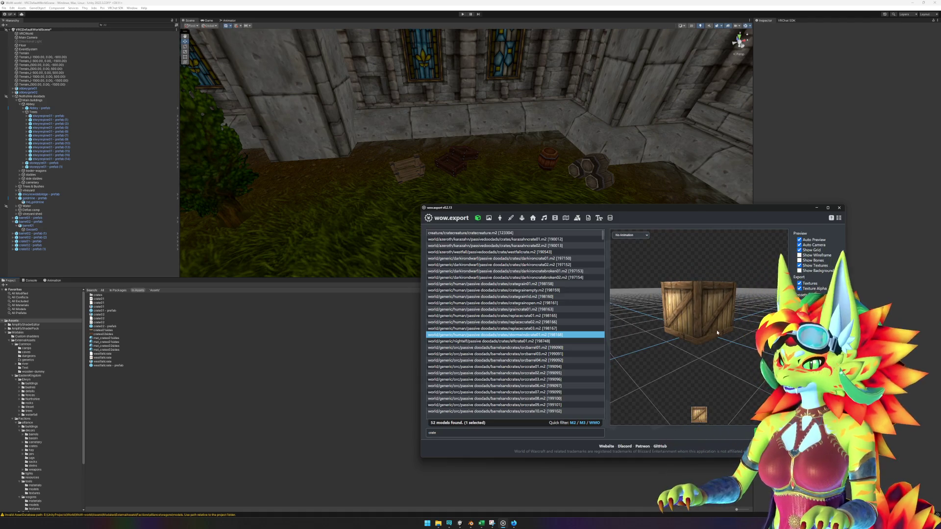
{"action": "left_click_drag", "start_coordinate": [717, 330], "coordinate": [678, 338]}
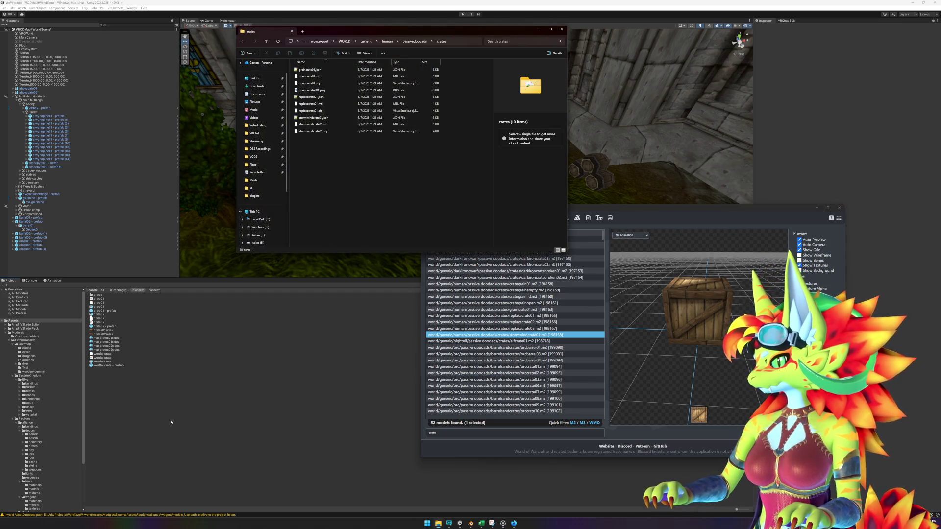
- In the crates export folder, select the stormwindcrate01 files from the .json through the .obj
{"action": "left_click", "coordinate": [168, 426]}
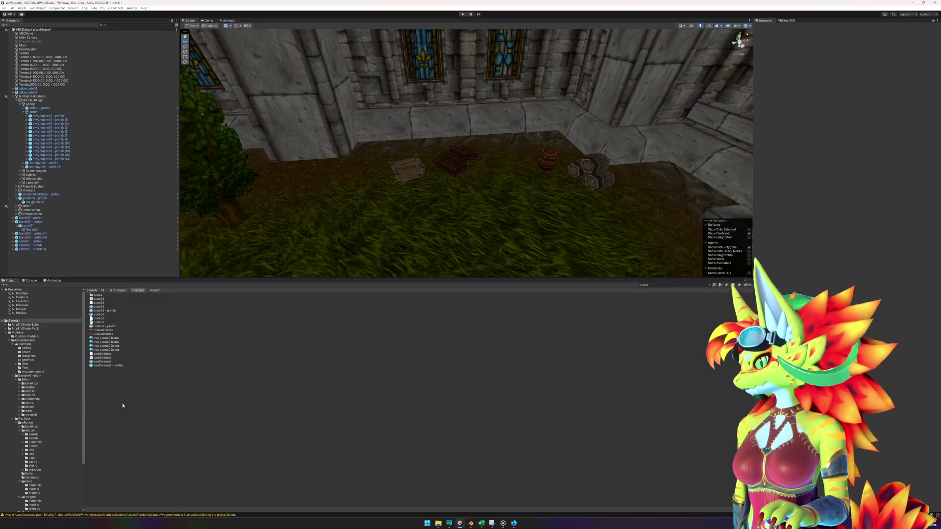
{"action": "mouse_move", "coordinate": [438, 524]}
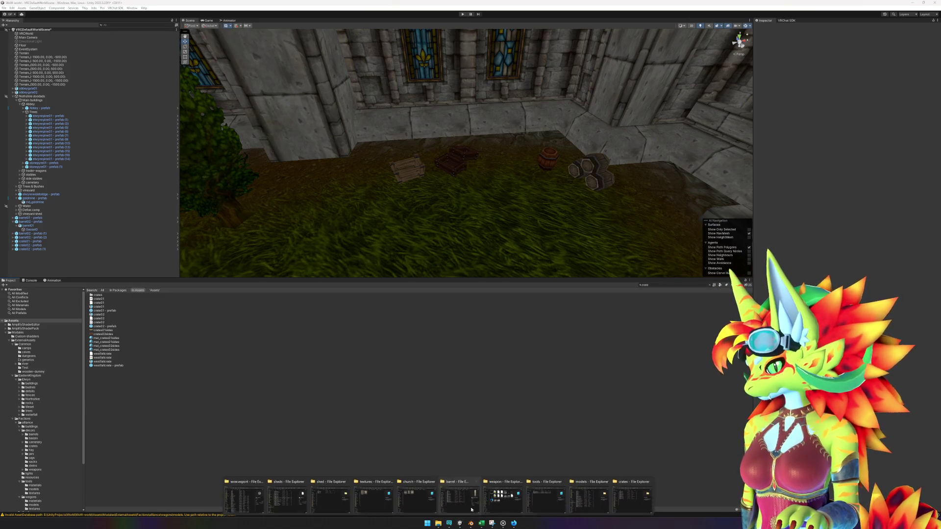
{"action": "left_click", "coordinate": [632, 500]}
{"action": "left_click", "coordinate": [325, 118]}
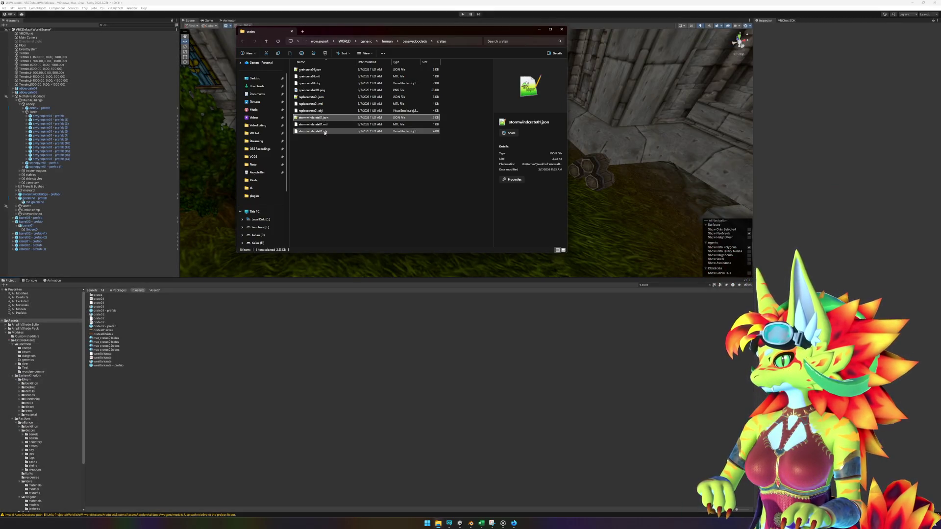
{"action": "left_click", "coordinate": [323, 132], "text": "shift"}
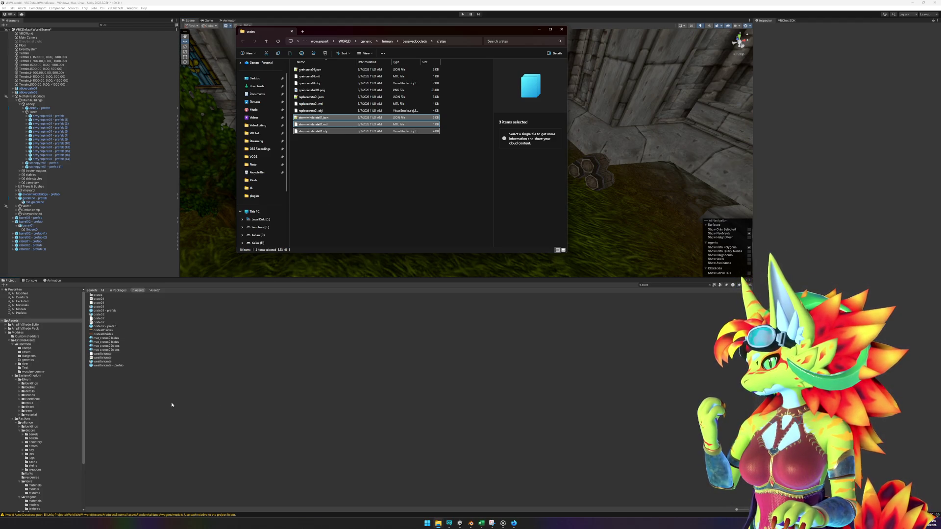
- Drag the three stormwindcrate01 files into Unity's Project assets panel
{"action": "left_click", "coordinate": [189, 404]}
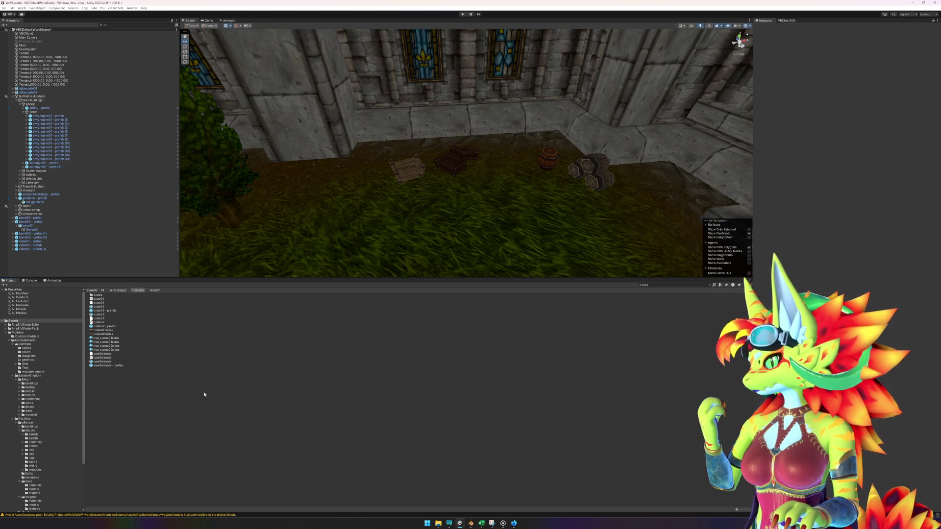
{"action": "mouse_move", "coordinate": [440, 524]}
{"action": "left_click", "coordinate": [632, 496]}
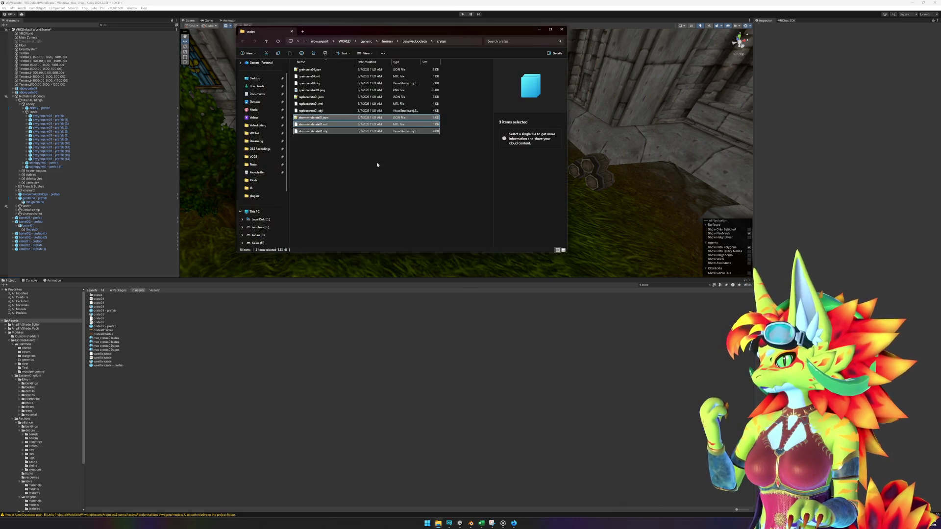
{"action": "left_click", "coordinate": [259, 429]}
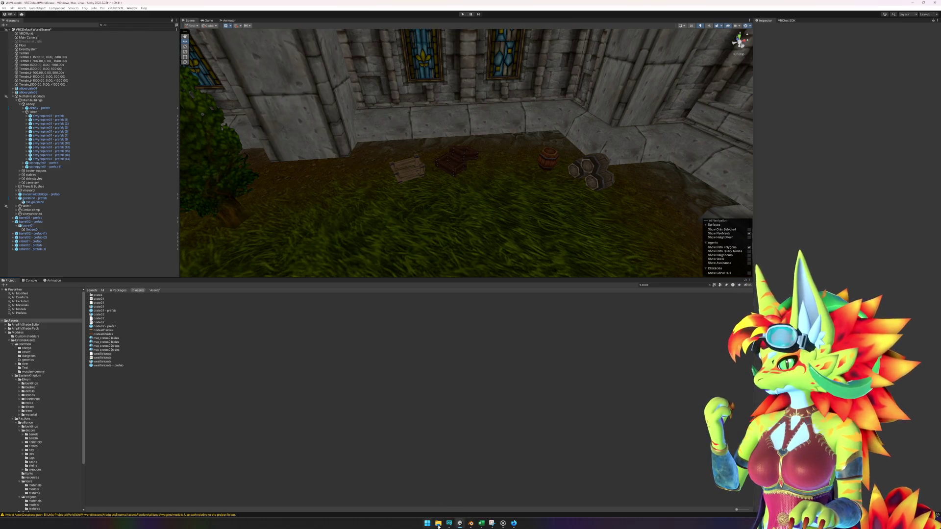
{"action": "mouse_move", "coordinate": [439, 524]}
{"action": "left_click", "coordinate": [615, 499]}
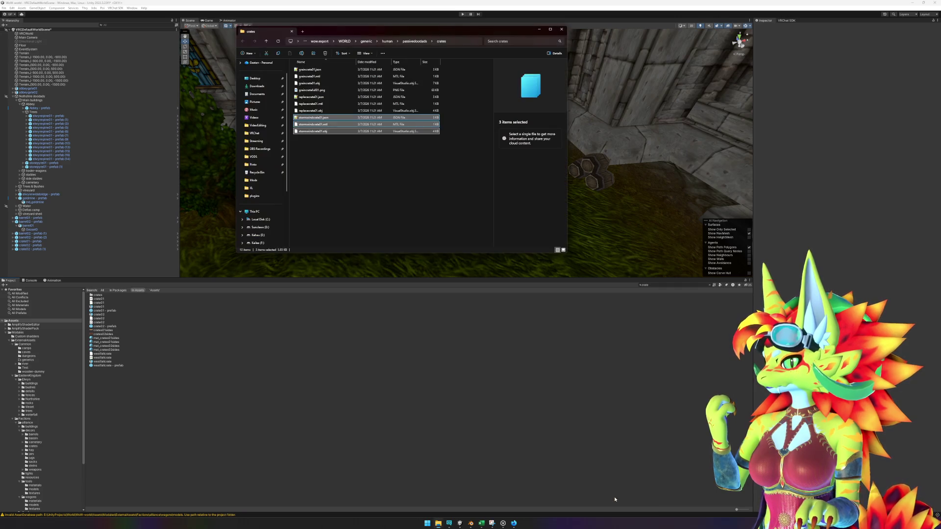
{"action": "left_click_drag", "start_coordinate": [372, 124], "coordinate": [222, 412]}
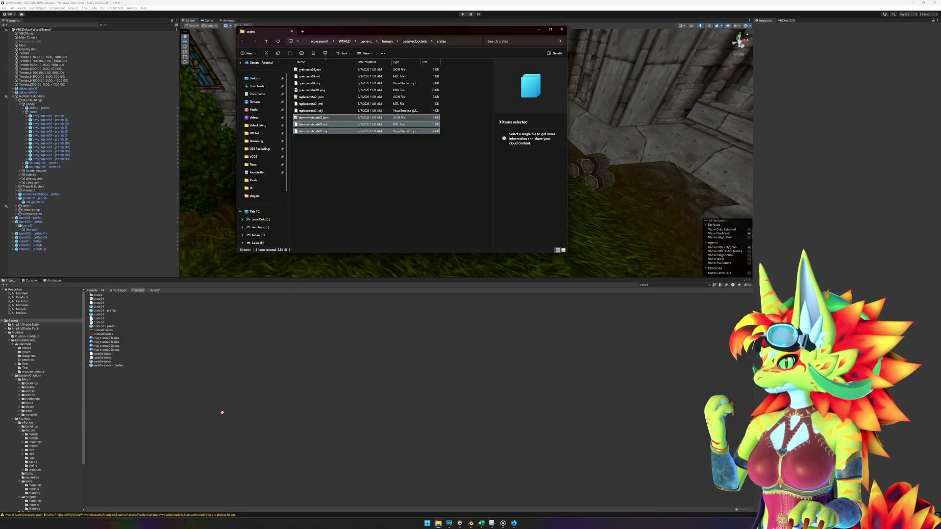